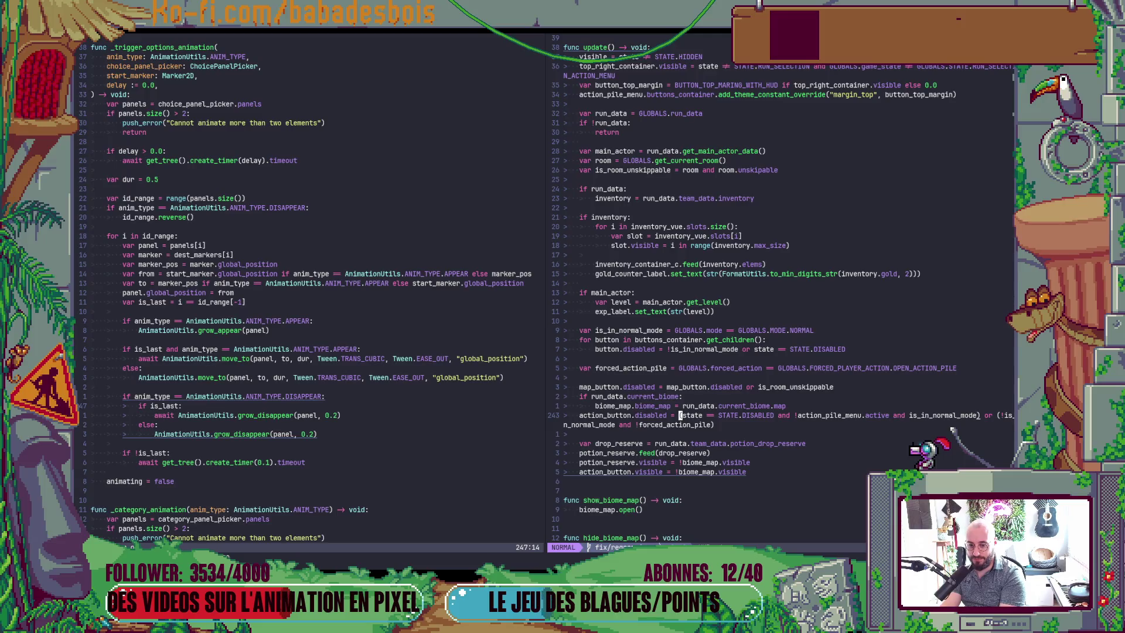
# Add a negated !GLOBALS.animating check after STATE.DISABLED in the action_button.disabled condition
pyautogui.click(683, 415)
pyautogui.write('(')
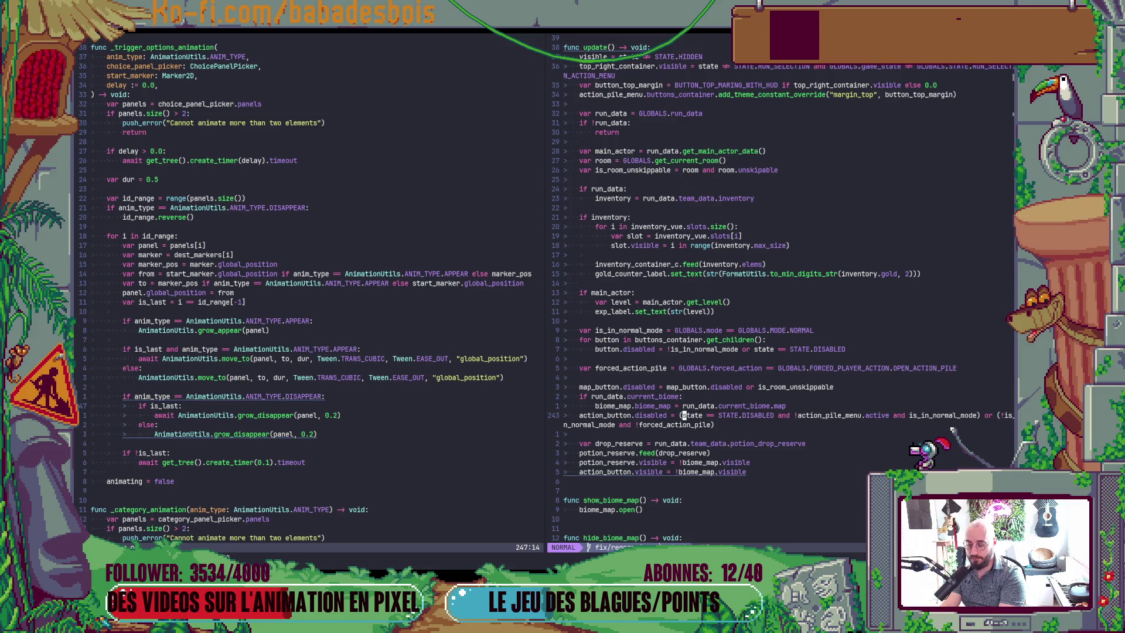
pyautogui.click(782, 415)
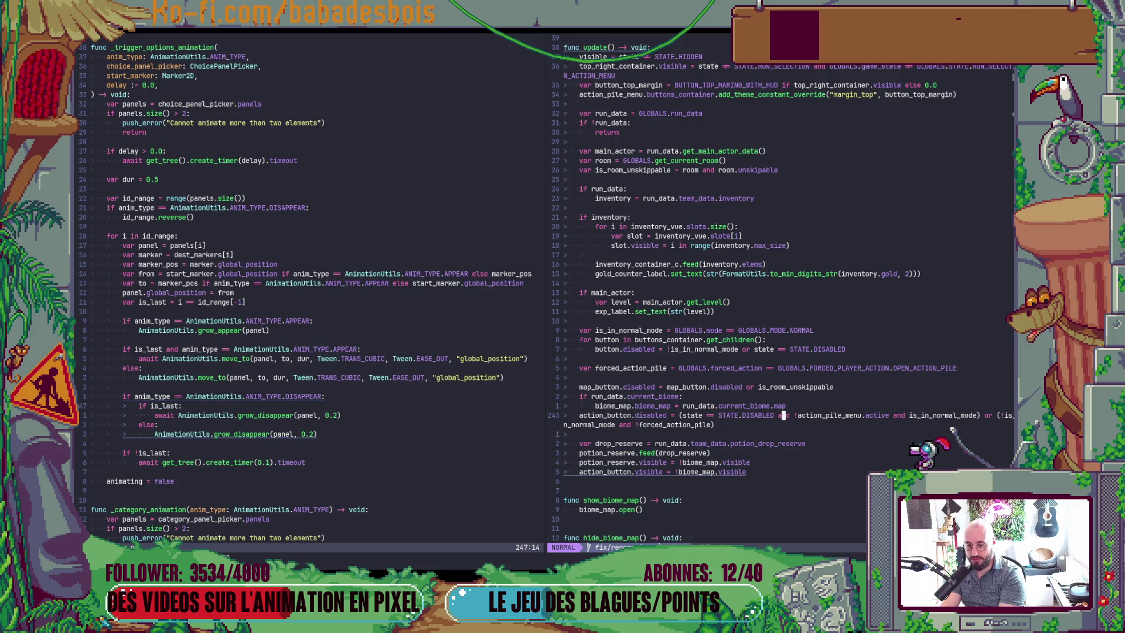
pyautogui.write('i am')
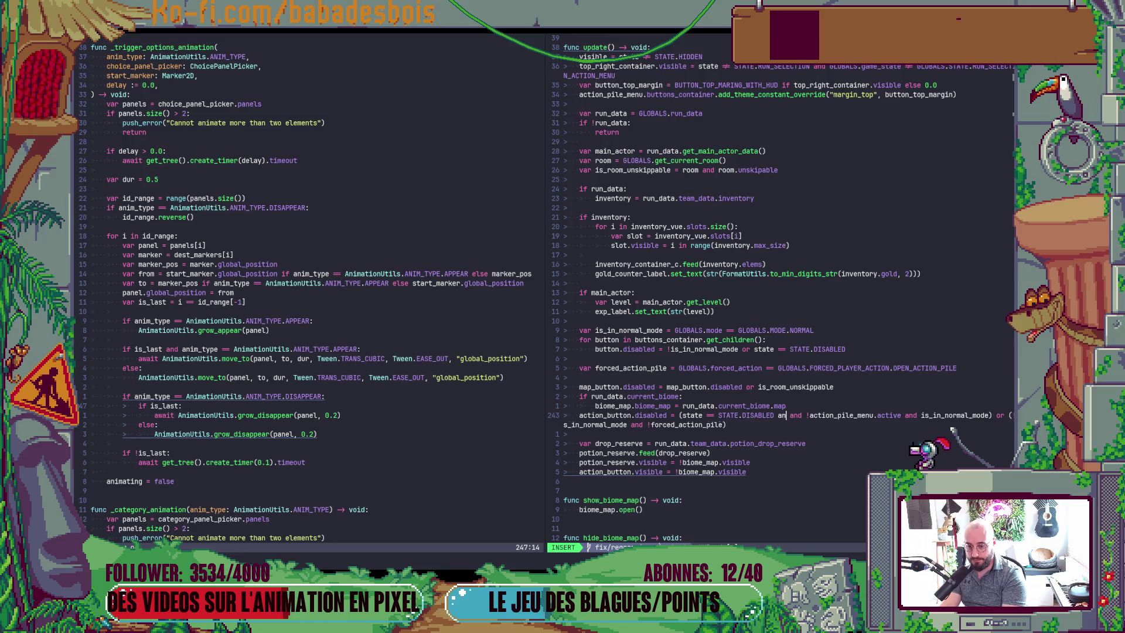
pyautogui.write('d GLOBALS.')
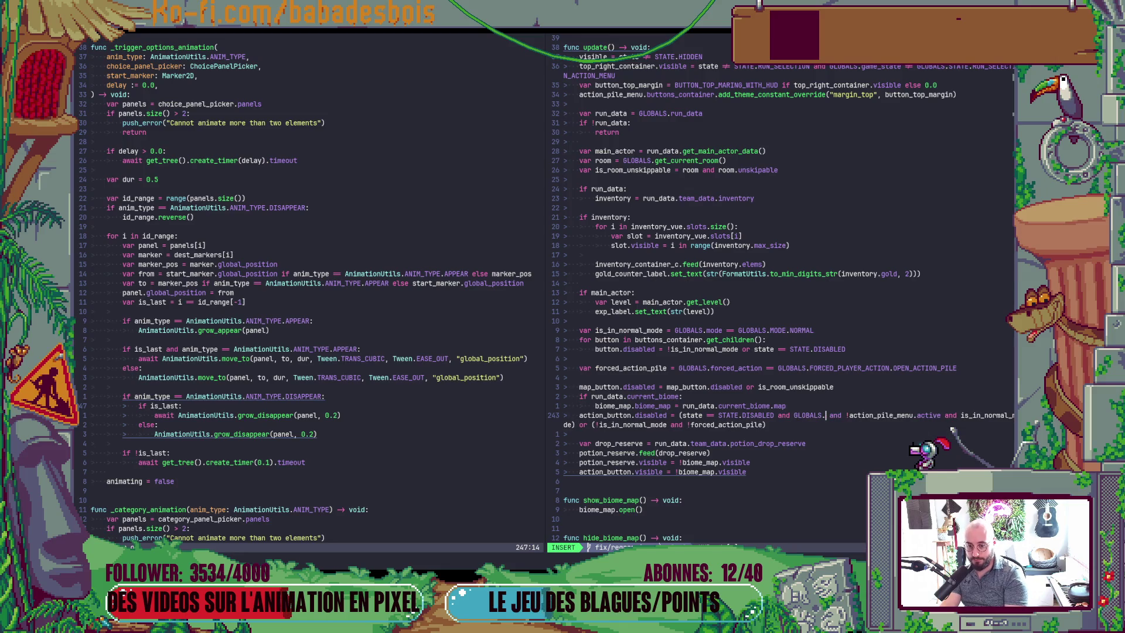
pyautogui.write('animating')
pyautogui.press('Escape')
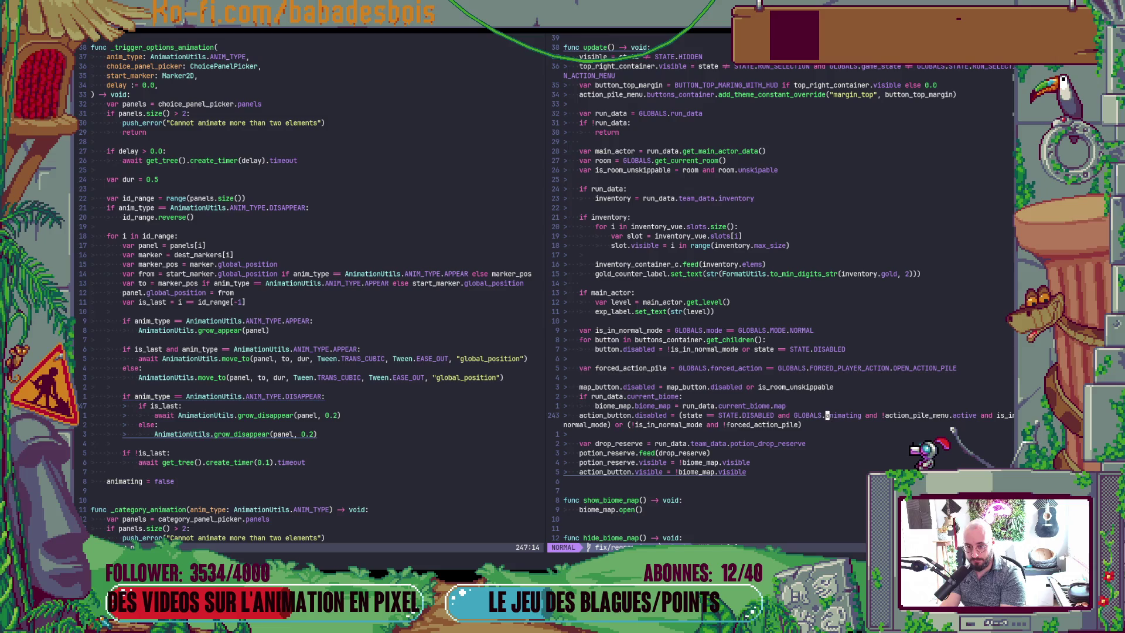
pyautogui.press('b')
pyautogui.press('b')
pyautogui.write('i!')
pyautogui.press('Escape')
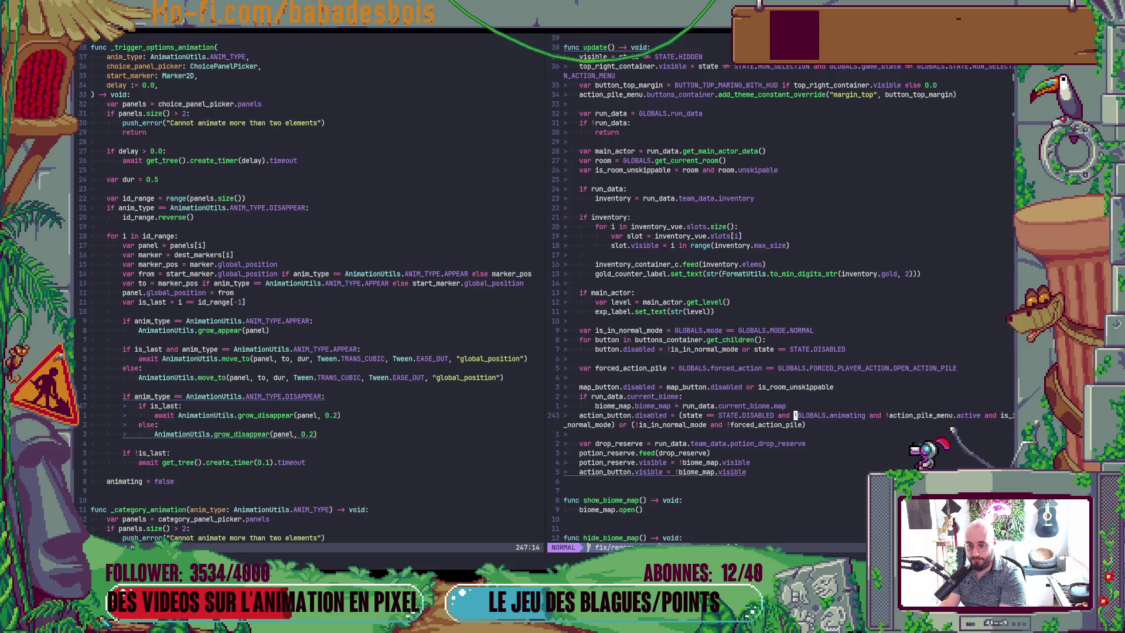
# Break the condition after 'and' and 'or' with ' \' continuations and dedent the continuation lines
pyautogui.press('w')
pyautogui.press('w')
pyautogui.press('w')
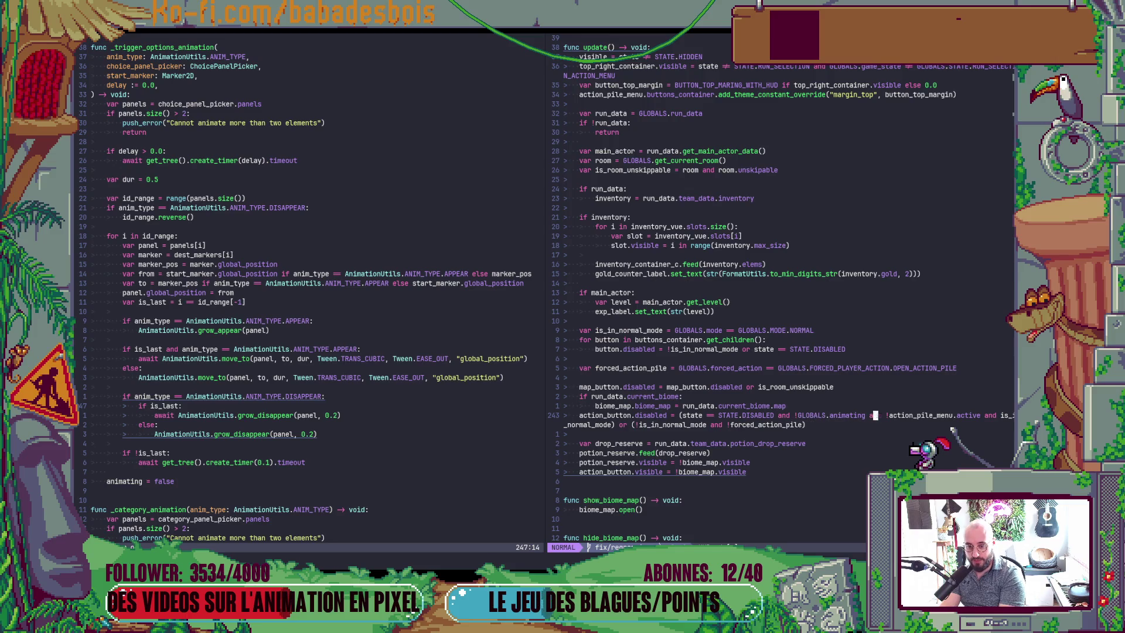
pyautogui.write('ea')
pyautogui.write(' \\')
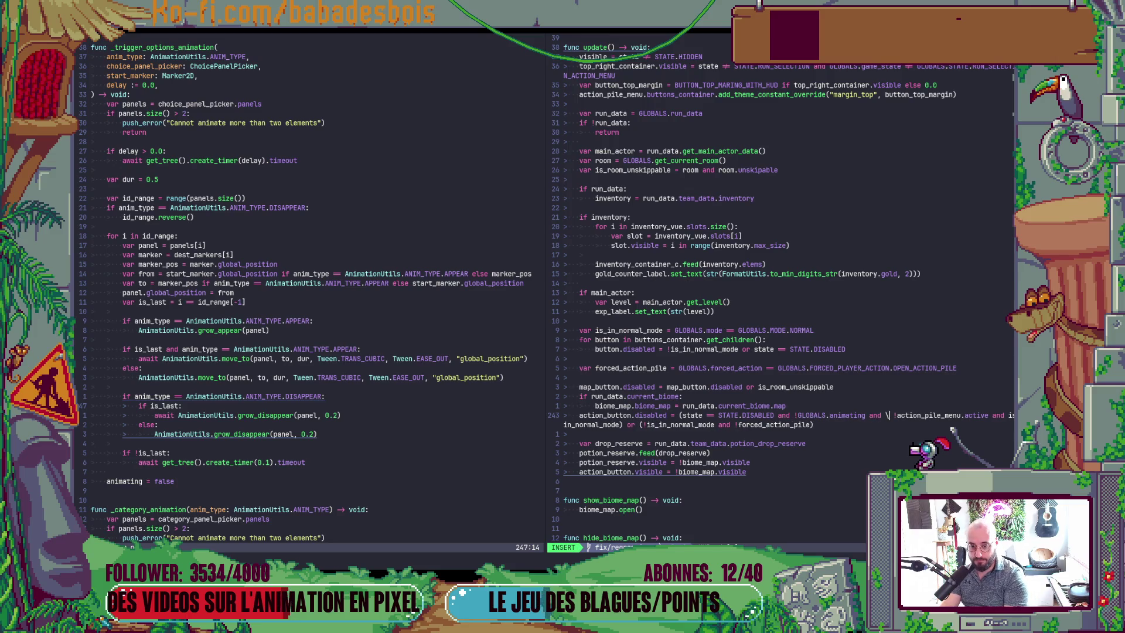
pyautogui.press('Return')
pyautogui.press('Escape')
pyautogui.press('$')
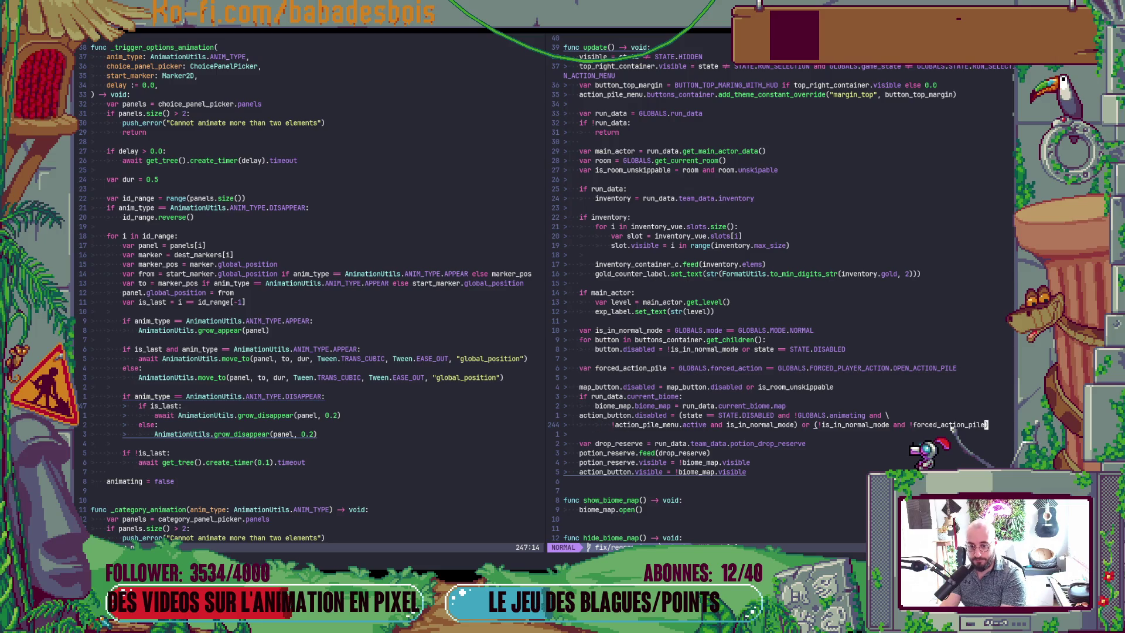
pyautogui.press('B')
pyautogui.press('B')
pyautogui.press('B')
pyautogui.write('ea')
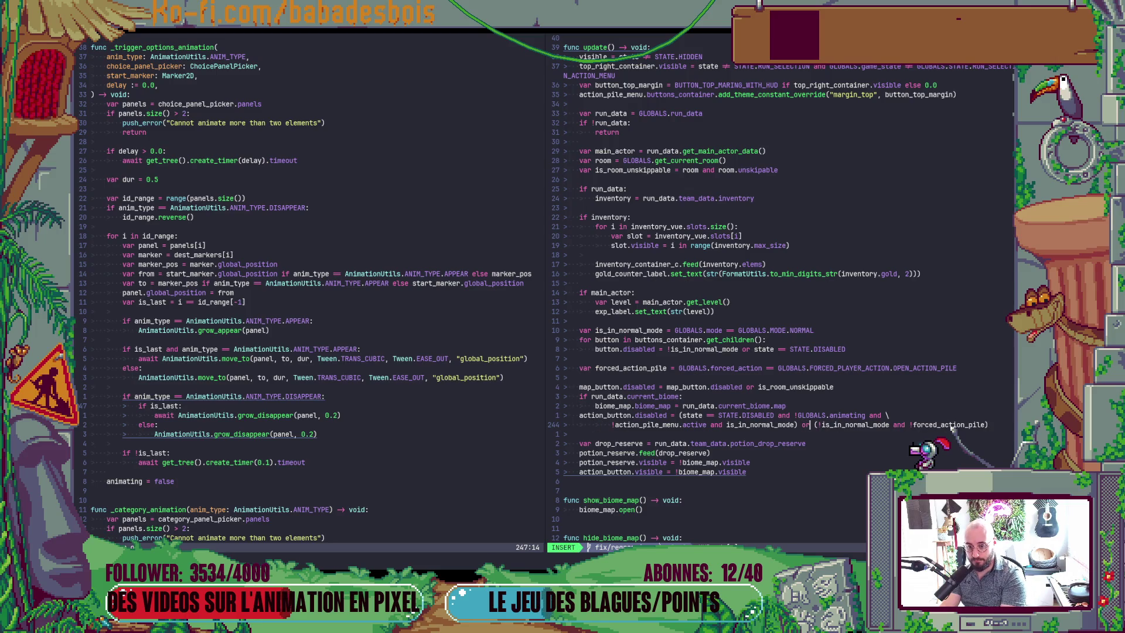
pyautogui.write(' \\')
pyautogui.press('Return')
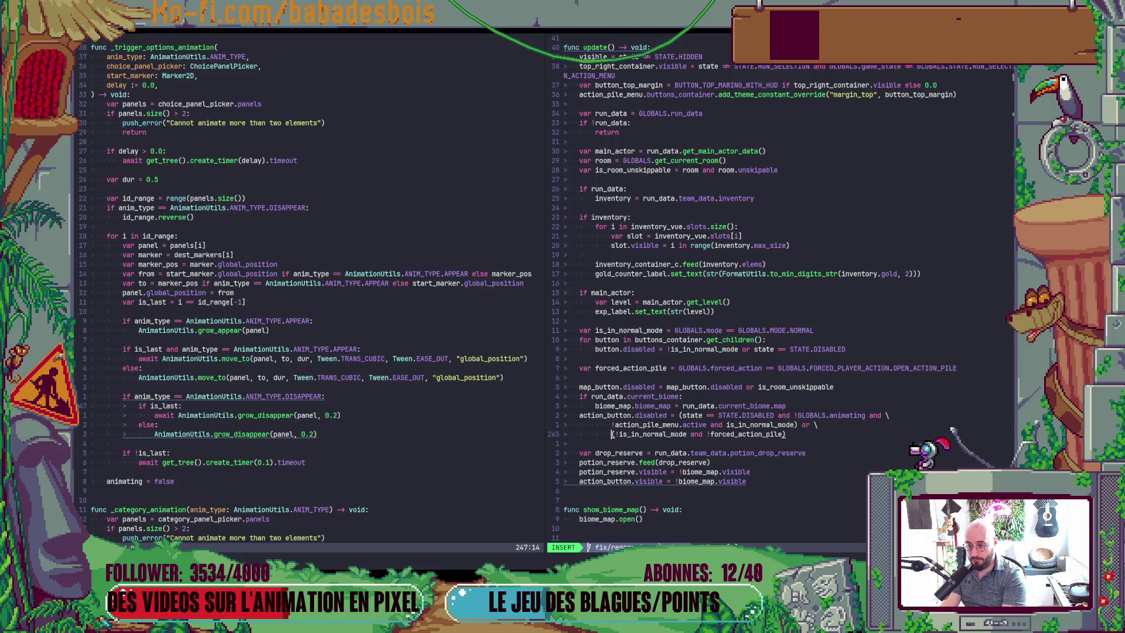
pyautogui.press('Escape')
pyautogui.hotkey('shift', 'v')
pyautogui.press('k')
pyautogui.press('less')
# Save the script with :w and add a blank line above the action_button.disabled line
pyautogui.press(':')
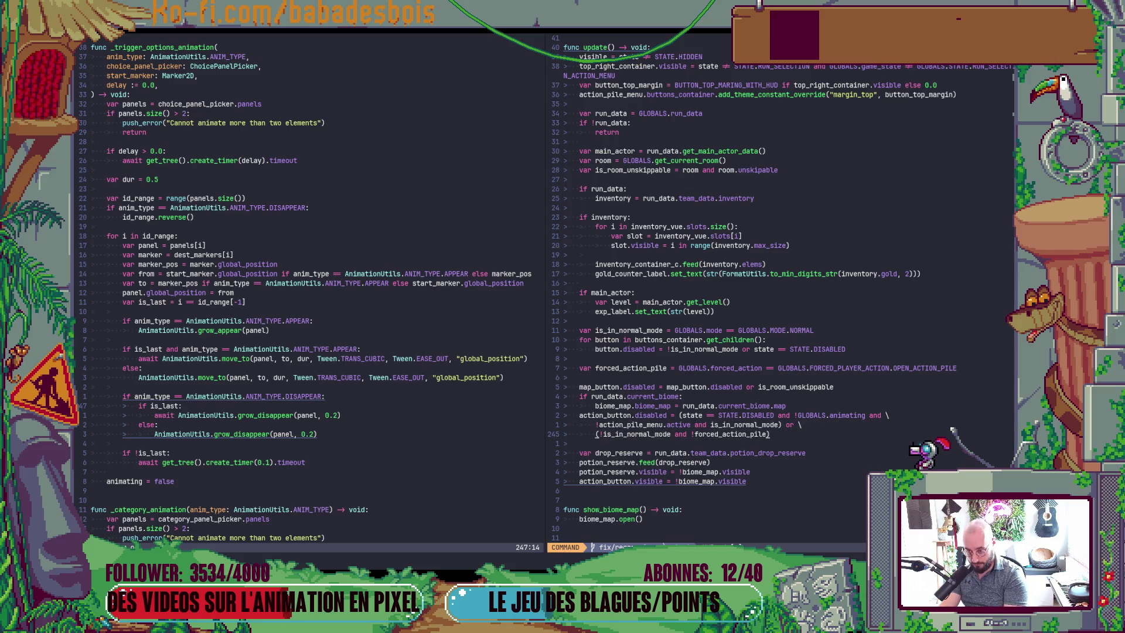
pyautogui.write('w')
pyautogui.press('Return')
pyautogui.press('k')
pyautogui.press('k')
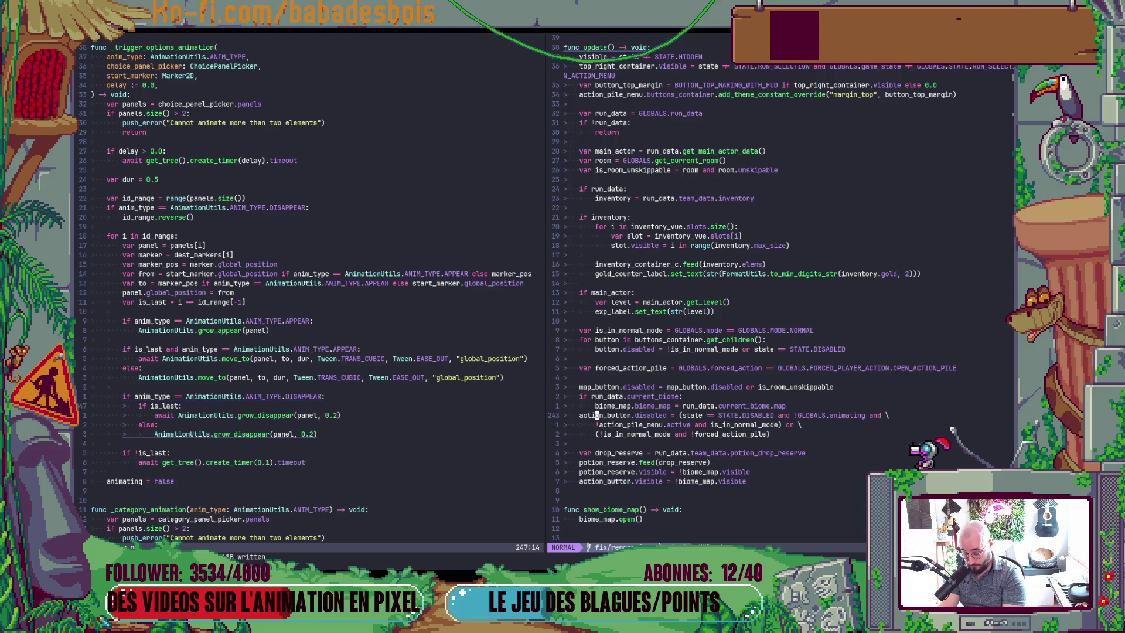
pyautogui.press('O')
pyautogui.press('Escape')
pyautogui.press(':')
pyautogui.hotkey('alt', 'Tab')
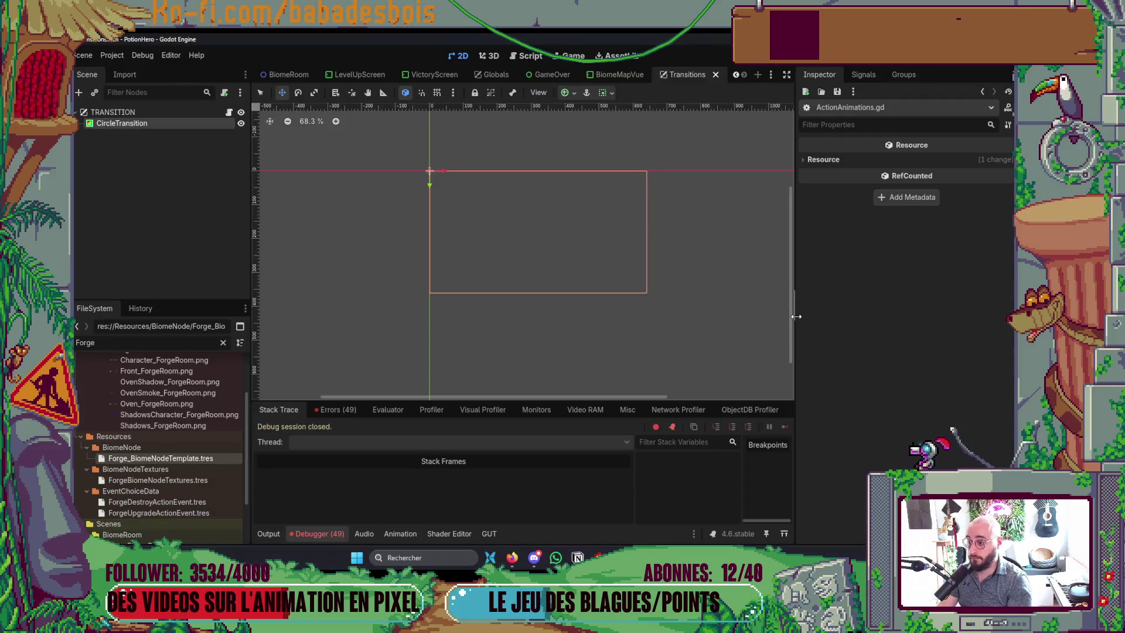
# Run the game with F5, confirm the hero, and toggle the action pile panel several times
pyautogui.press('F5')
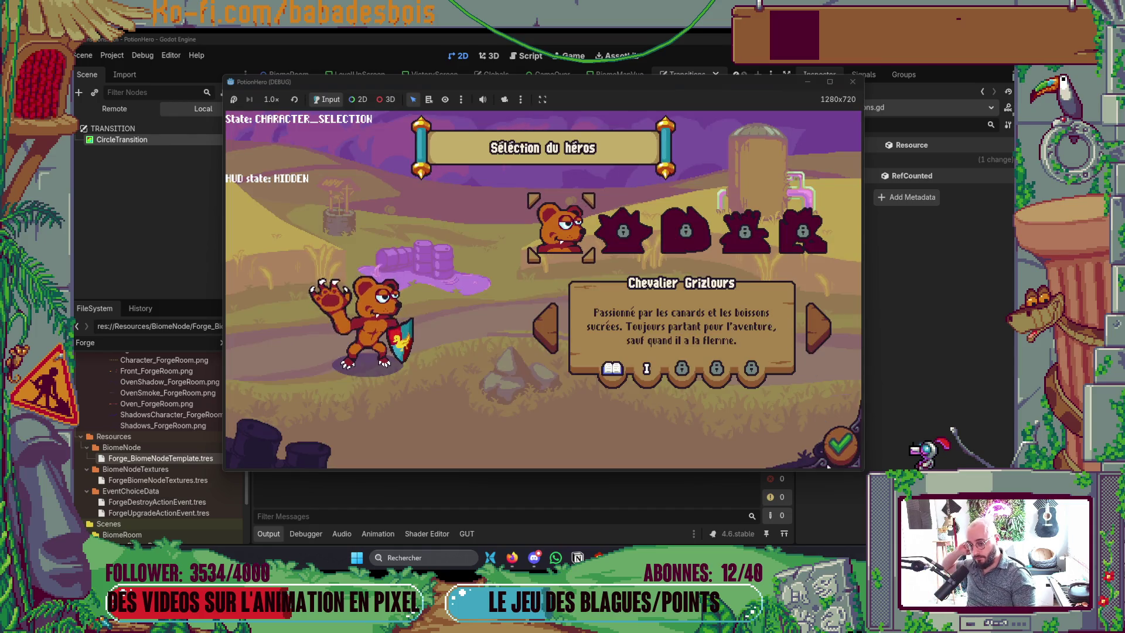
pyautogui.click(839, 445)
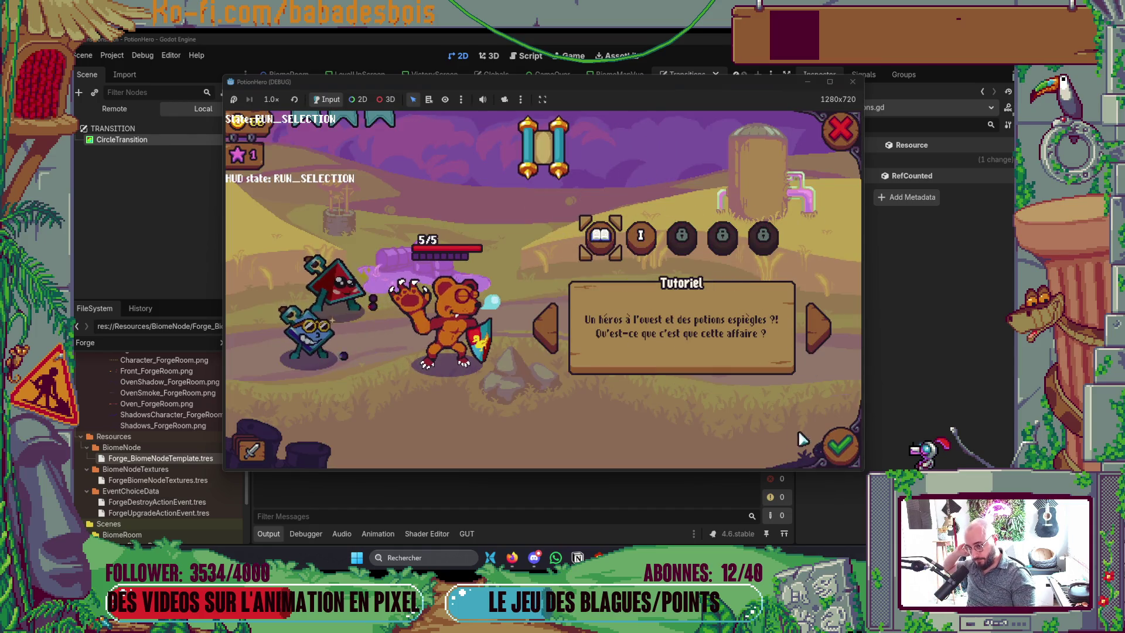
pyautogui.click(251, 450)
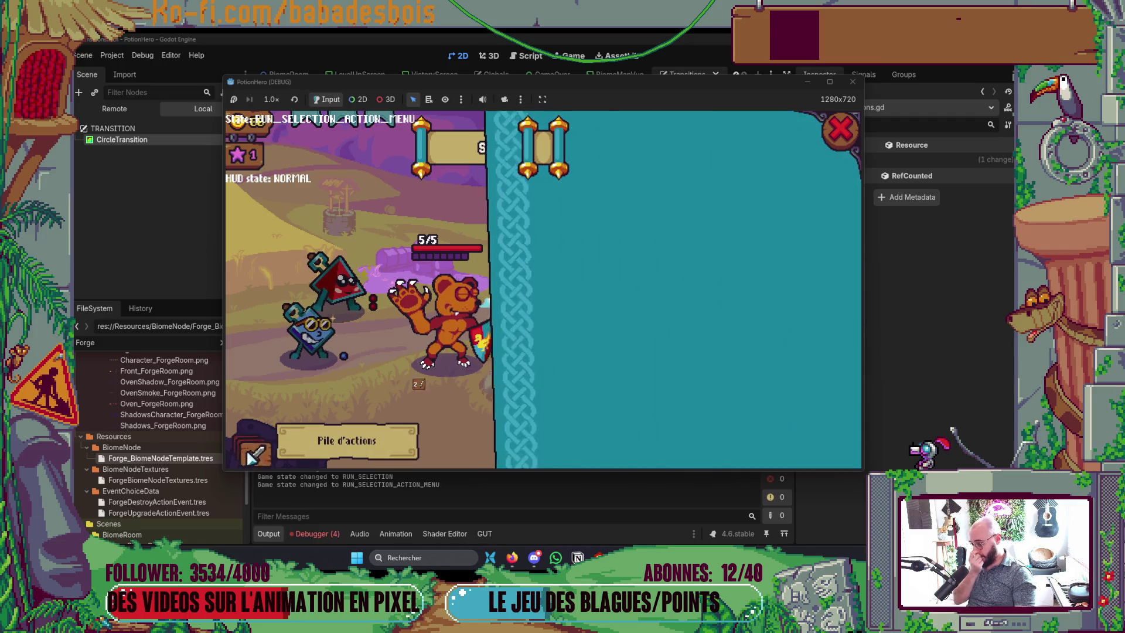
pyautogui.click(252, 451)
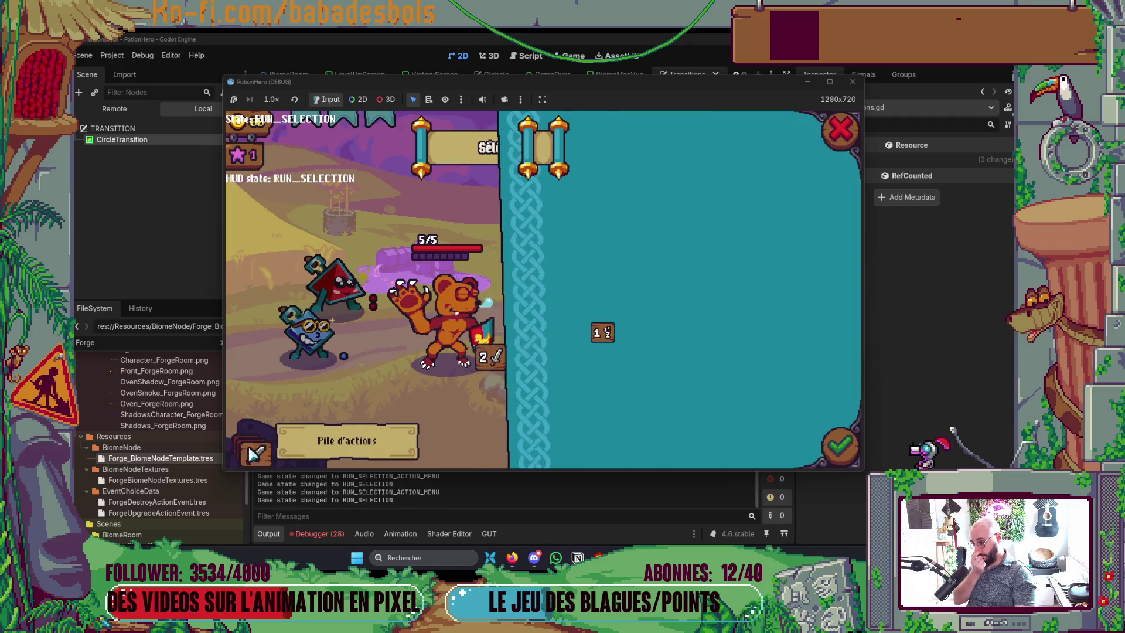
pyautogui.click(258, 452)
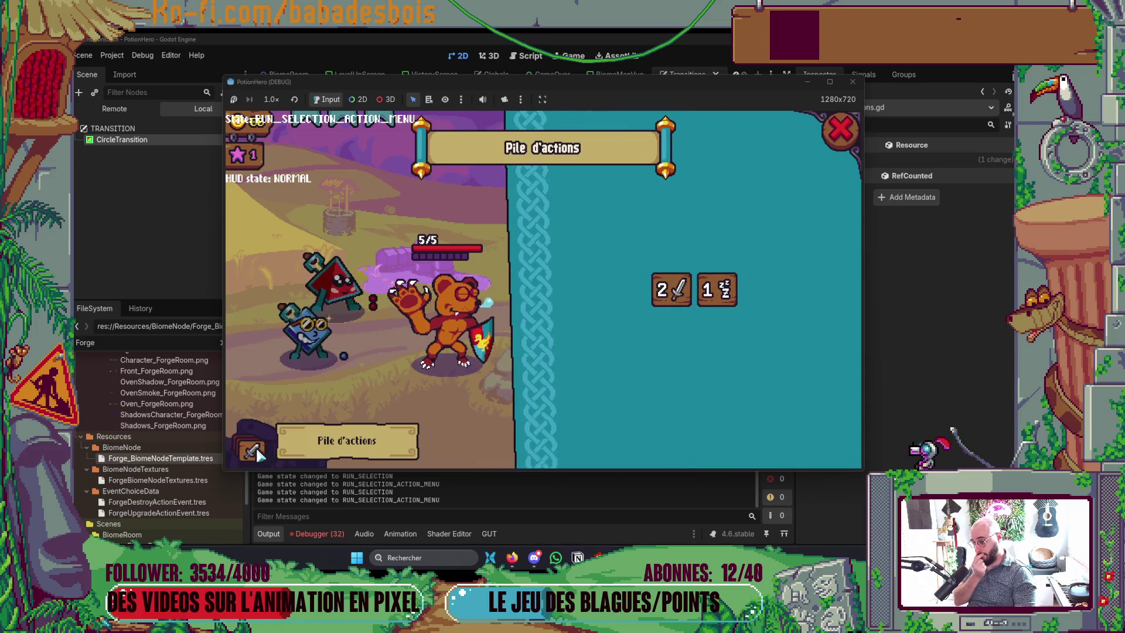
pyautogui.click(366, 463)
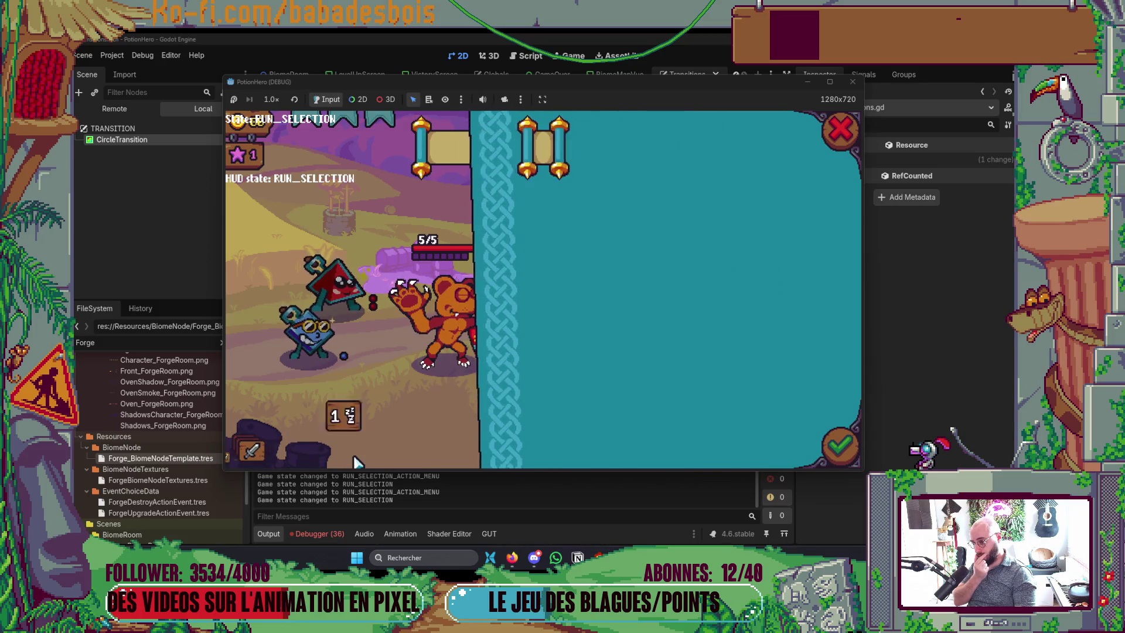
pyautogui.click(258, 452)
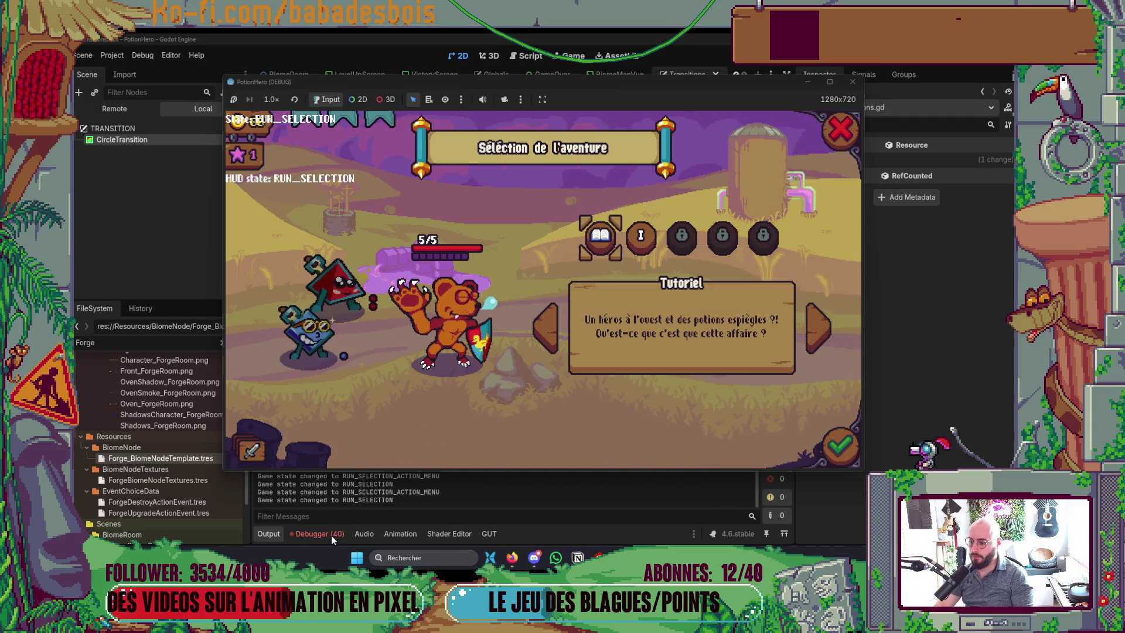
# Quit the game, check the debugger errors, and return to Neovim
pyautogui.click(319, 533)
pyautogui.click(337, 410)
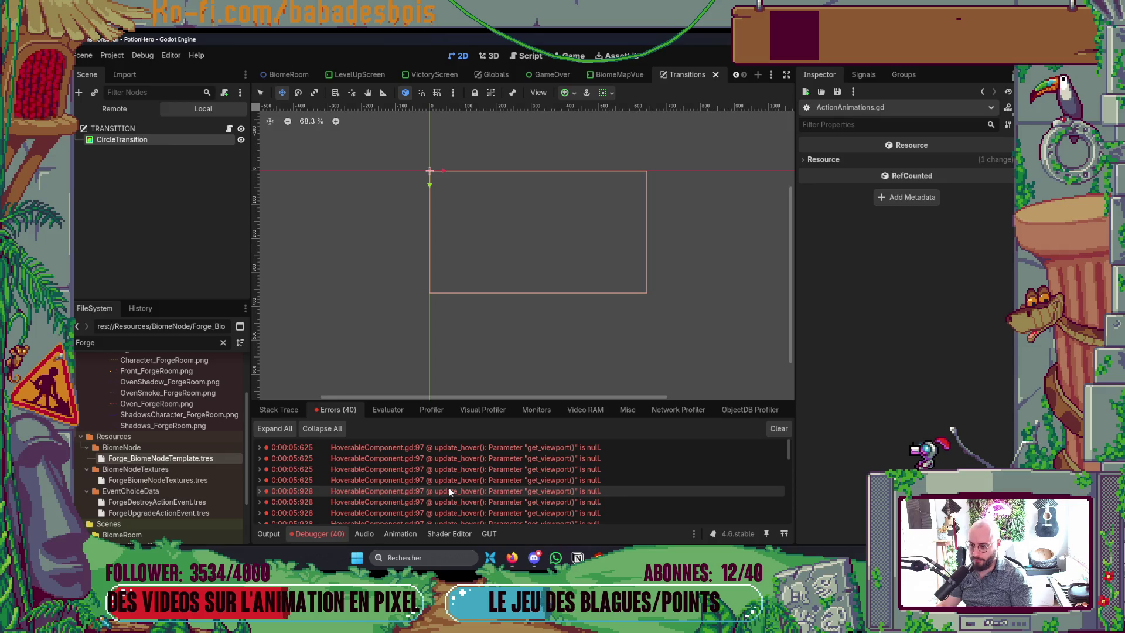
pyautogui.hotkey('alt', 'Tab')
pyautogui.hotkey('alt', 'Tab')
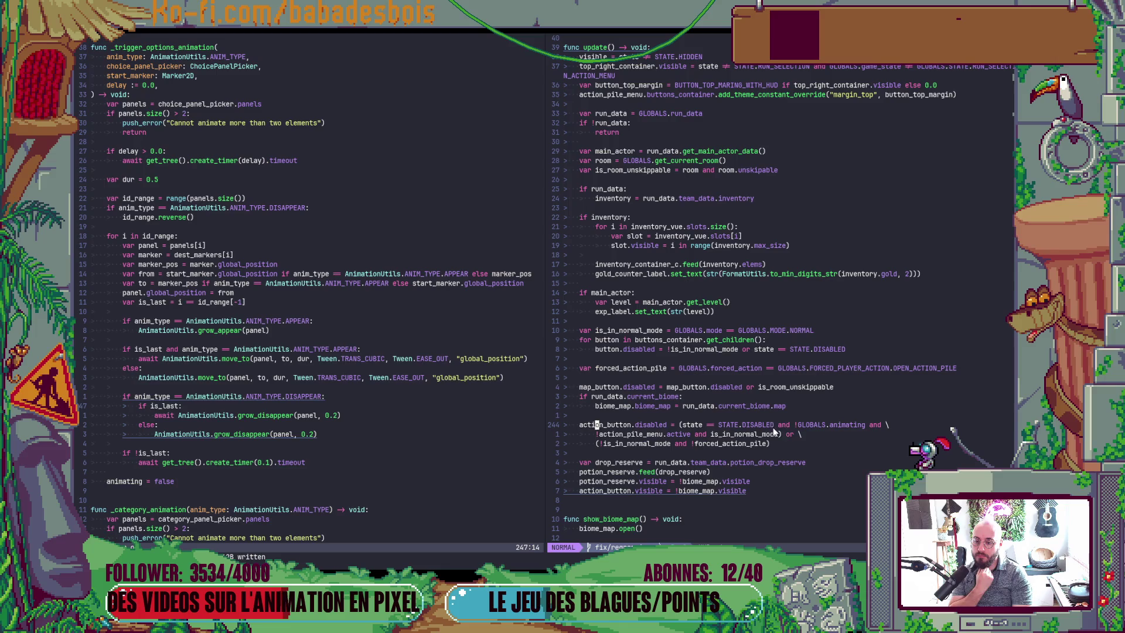
# Select and delete the '!GLOBALS.animating and' text from the first clause
pyautogui.click(794, 424)
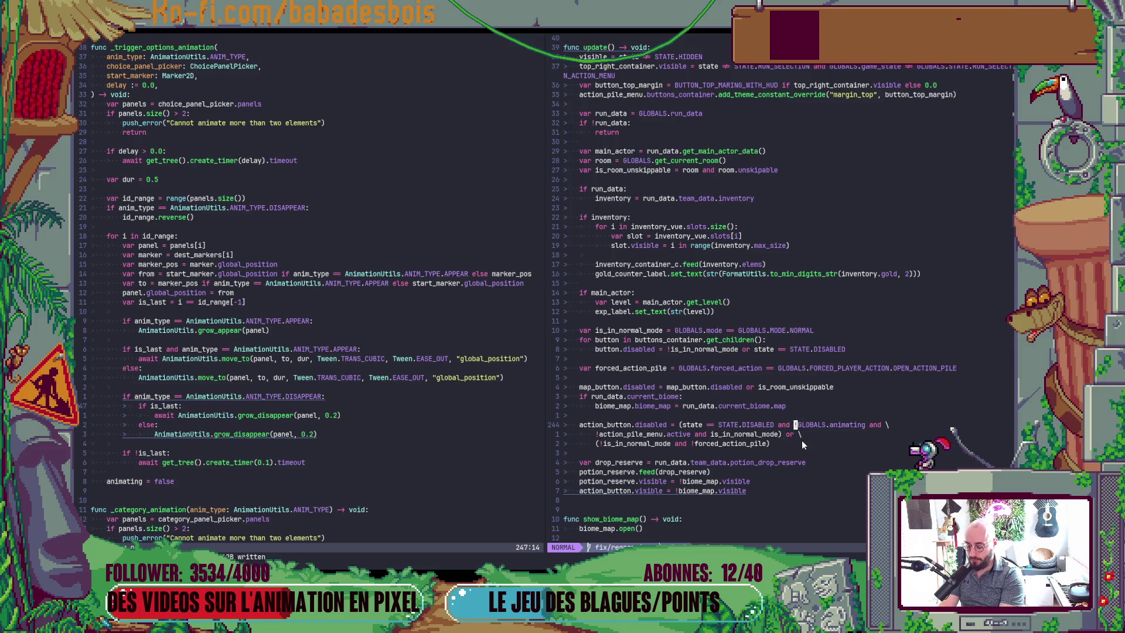
pyautogui.press('v')
pyautogui.press('f')
pyautogui.press('a')
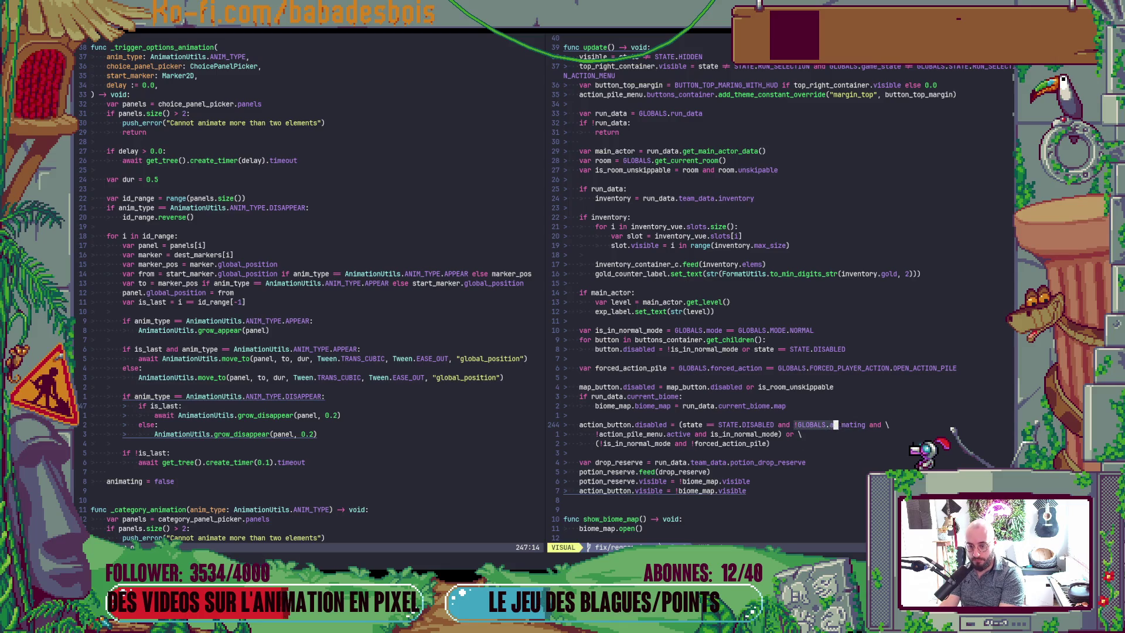
pyautogui.press('l')
pyautogui.press('l')
pyautogui.press('l')
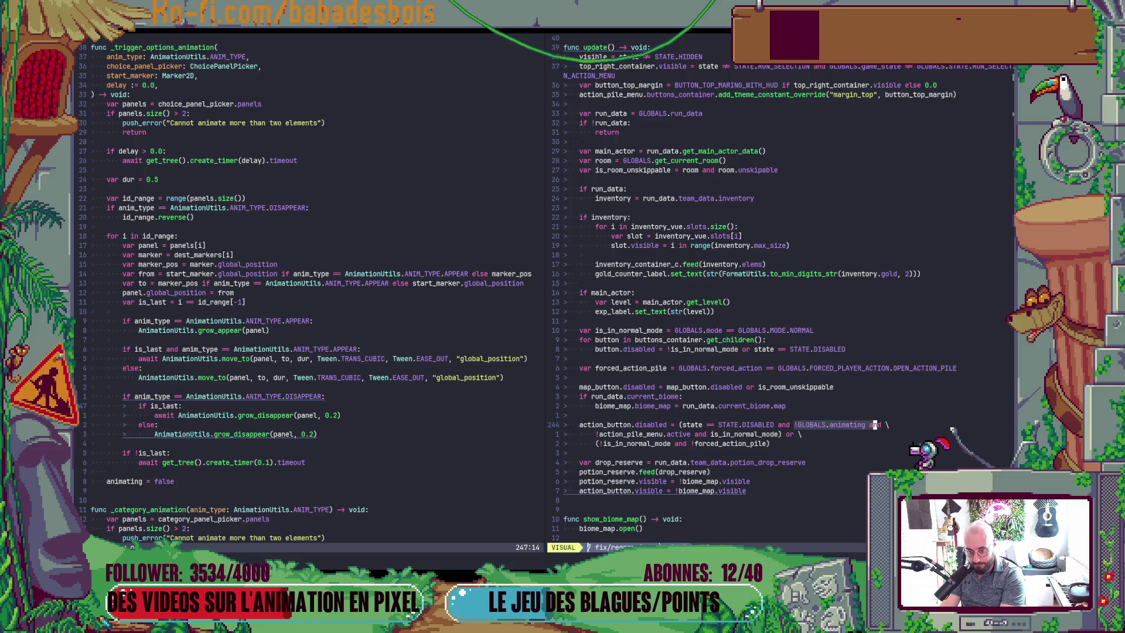
pyautogui.press('d')
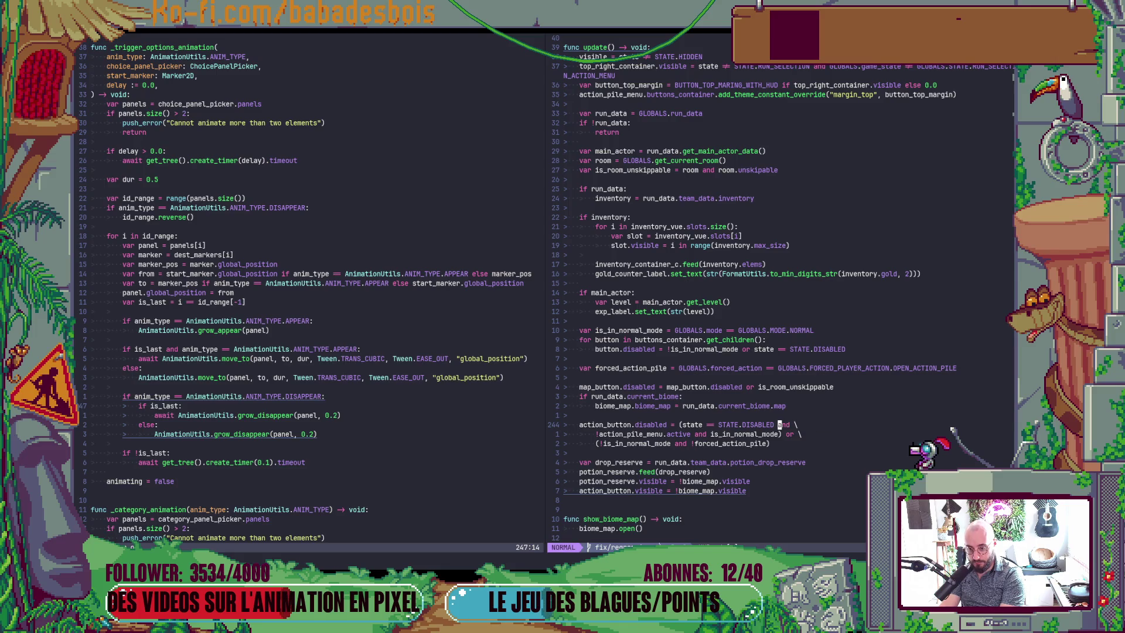
# Remove the line continuation and join the next line back onto the first
pyautogui.press('b')
pyautogui.press('l')
pyautogui.press('l')
pyautogui.press('l')
pyautogui.press('x')
pyautogui.press('J')
# Append ' or GLOBALS.animating' to the next line and save the HUD script
pyautogui.press('b')
pyautogui.press('b')
pyautogui.press('b')
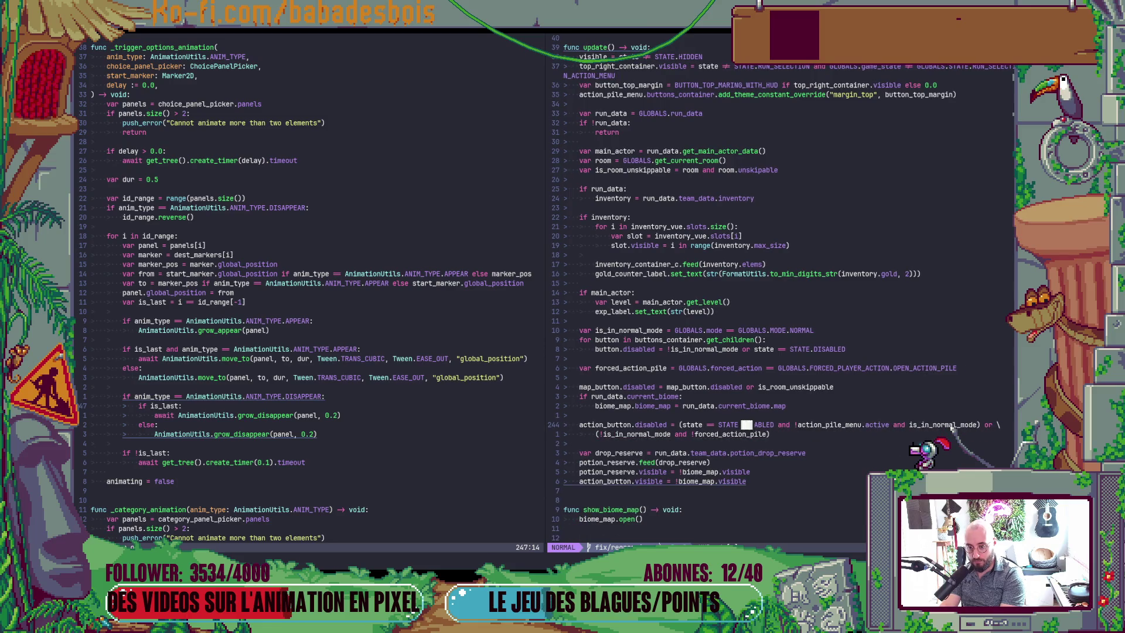
pyautogui.write('j')
pyautogui.write('A or ')
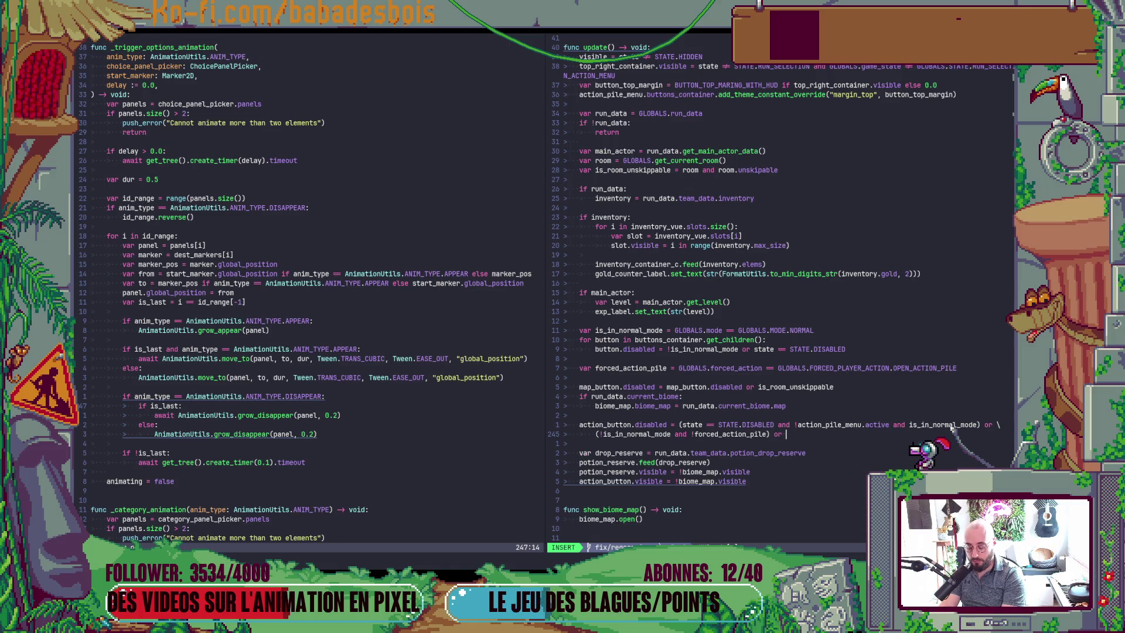
pyautogui.write('GLOBALS.an')
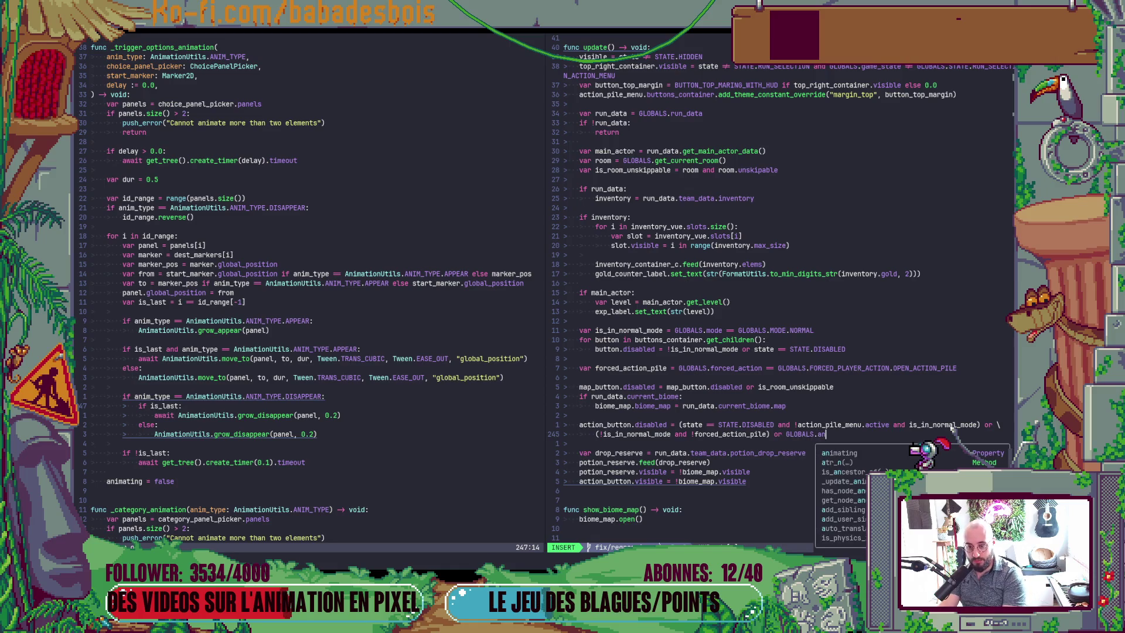
pyautogui.press('Tab')
pyautogui.press('Escape')
pyautogui.hotkey('ctrl', 's')
# In the running PotionHero game, toggle the action pile repeatedly mid-slide, then close it and stop the game
pyautogui.hotkey('alt', 'Tab')
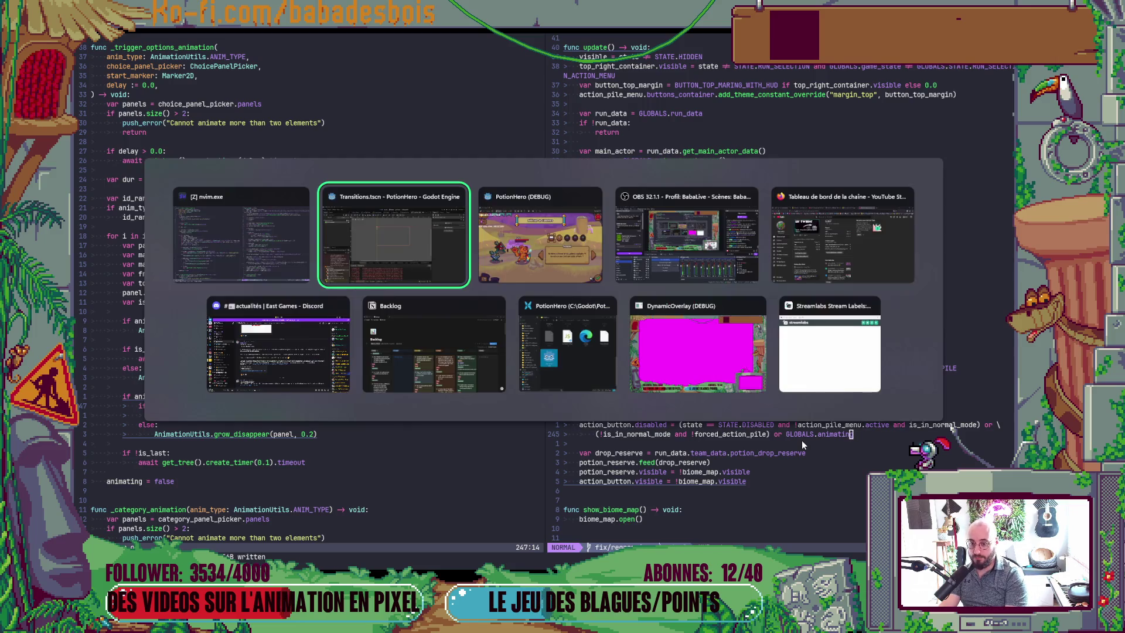
pyautogui.press('Tab')
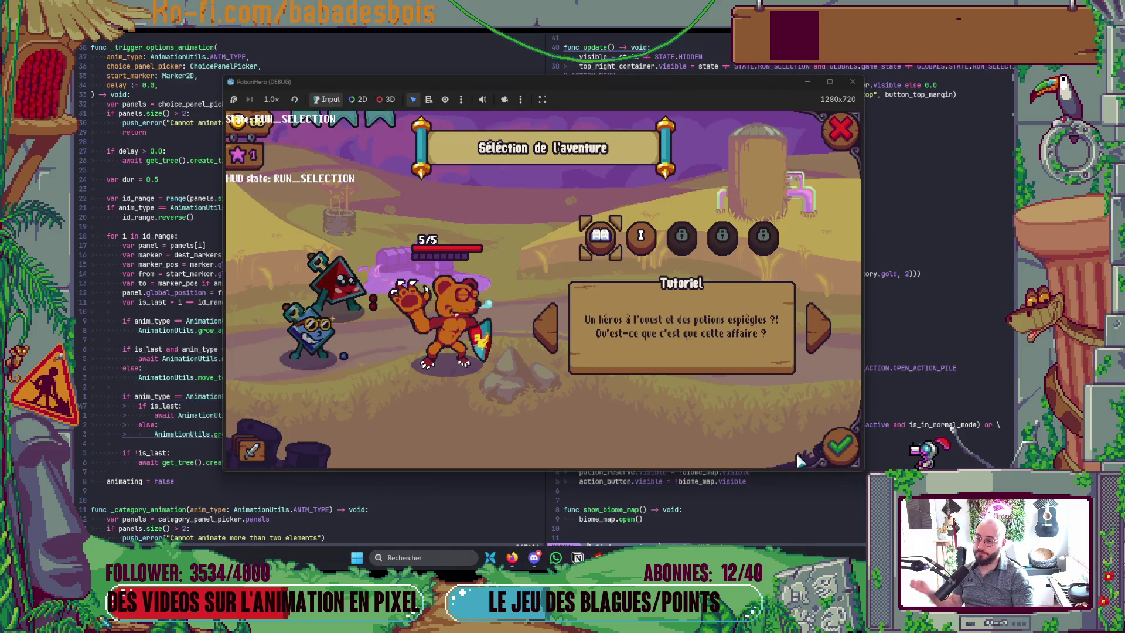
pyautogui.click(279, 463)
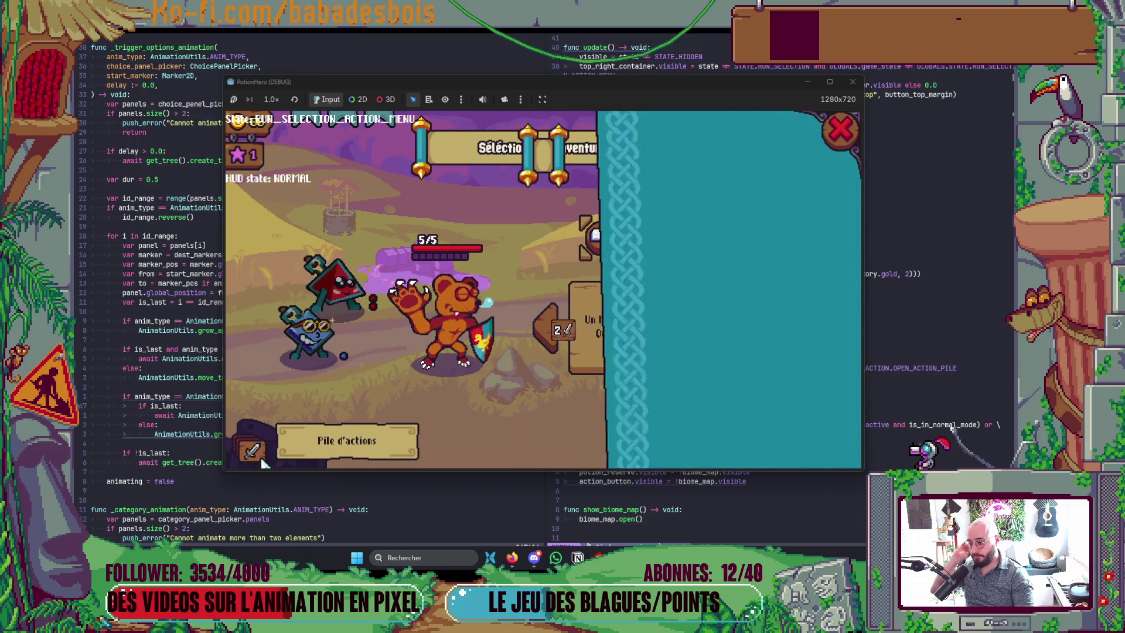
pyautogui.click(243, 444)
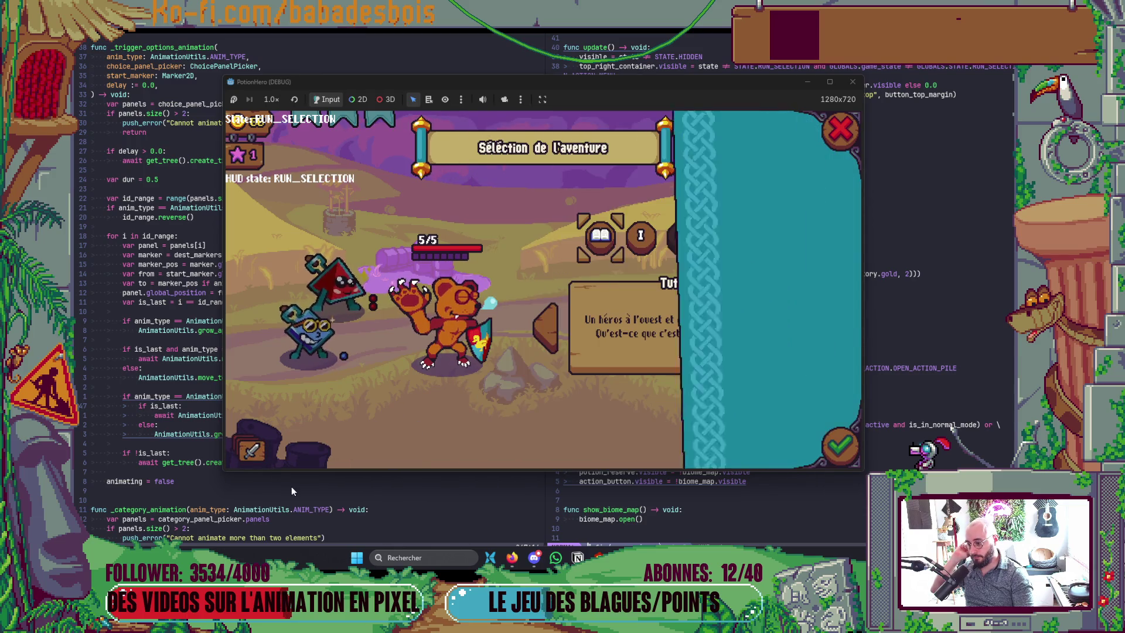
pyautogui.click(249, 448)
pyautogui.click(252, 450)
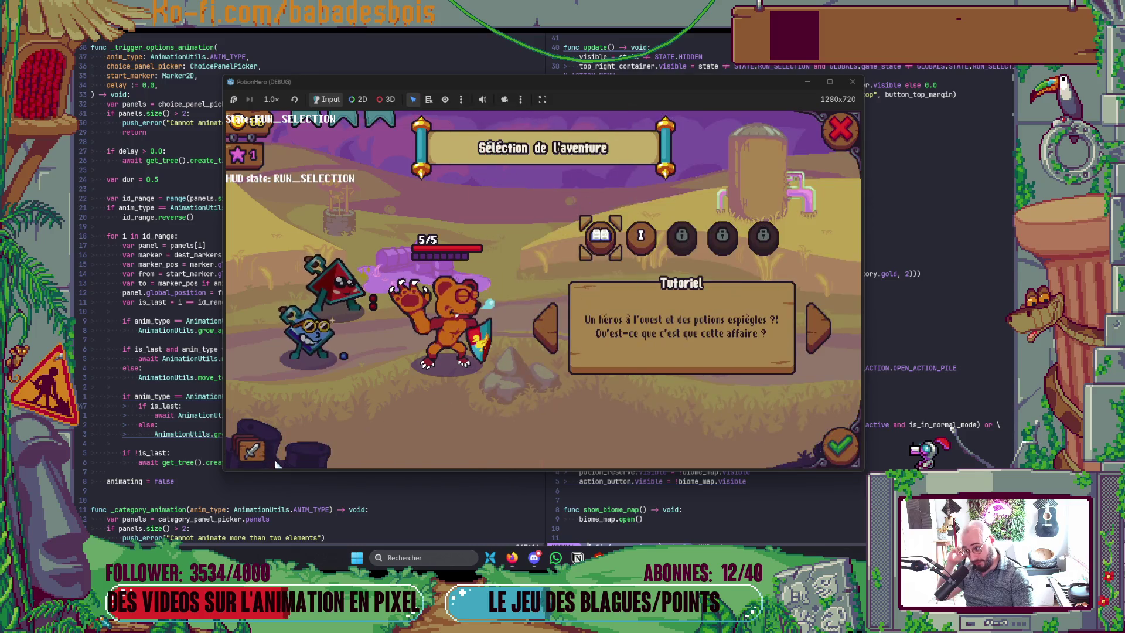
pyautogui.click(253, 450)
pyautogui.click(841, 129)
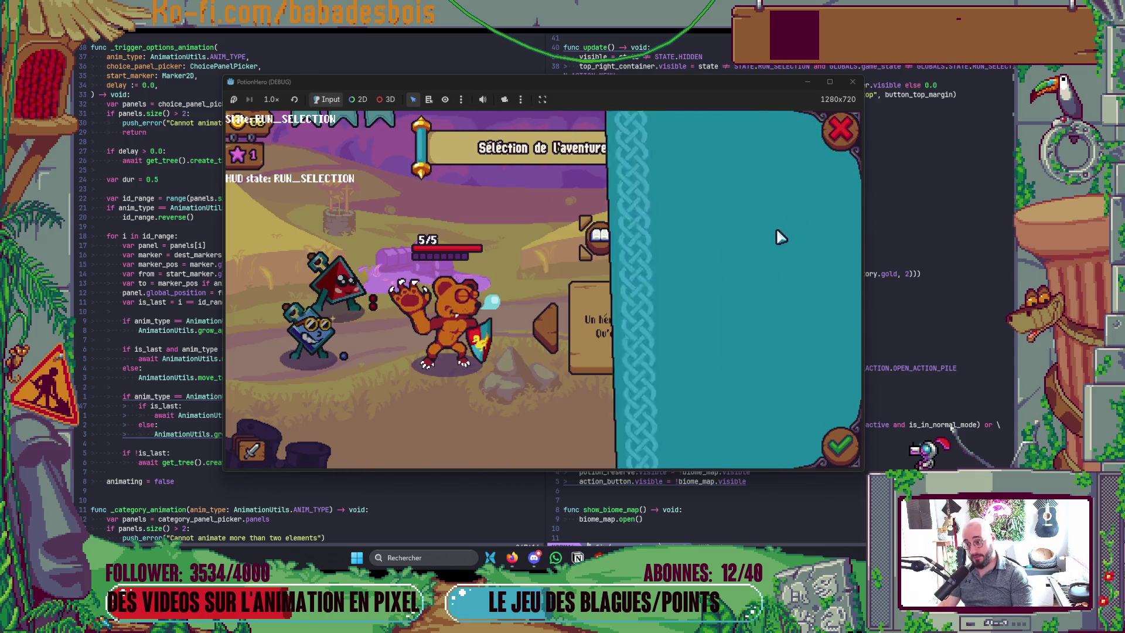
pyautogui.click(852, 83)
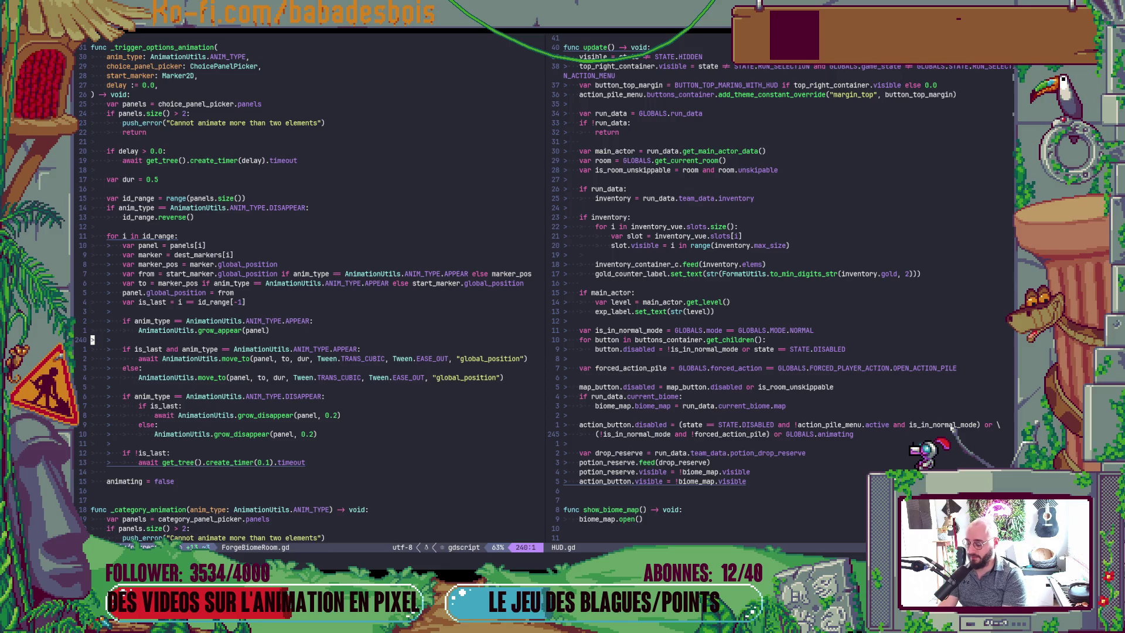
# Find ActionPileMenu.gd by searching 'ActionPile' in Telescope and scroll through its code
pyautogui.press('space')
pyautogui.press('f')
pyautogui.press('f')
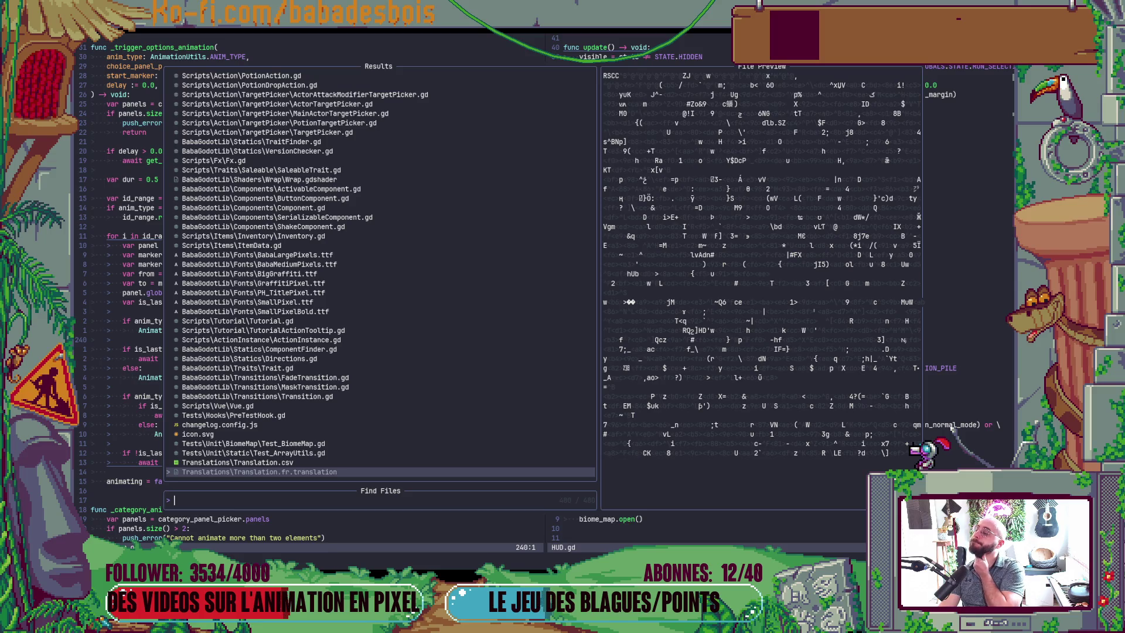
pyautogui.write('Action')
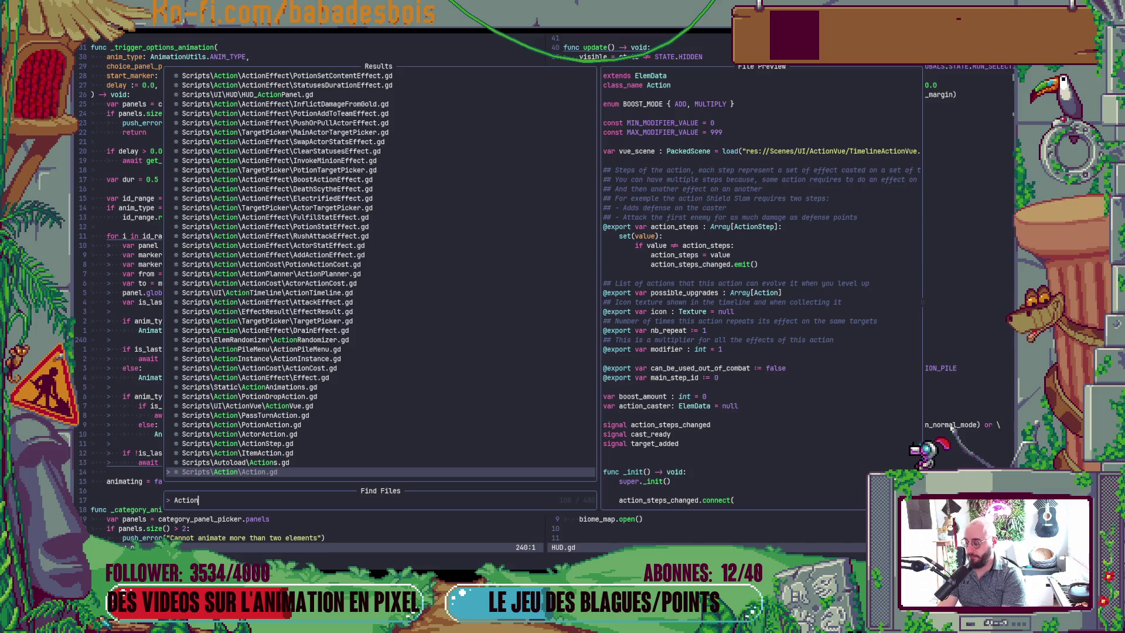
pyautogui.write('Pile')
pyautogui.press('Return')
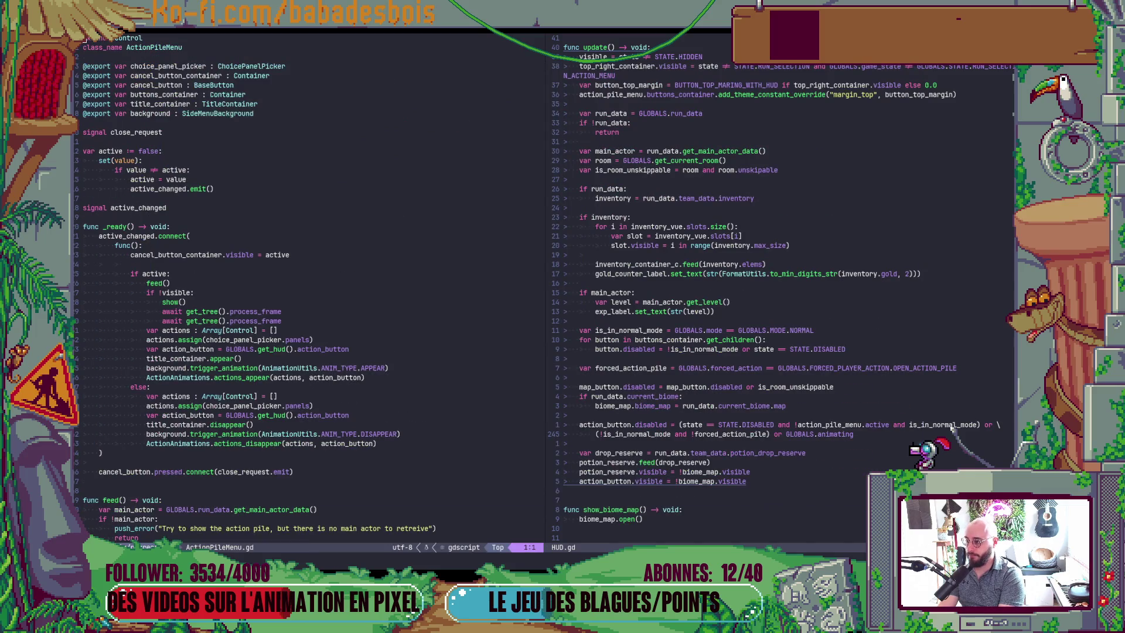
pyautogui.press('j')
pyautogui.press('j')
pyautogui.press('j')
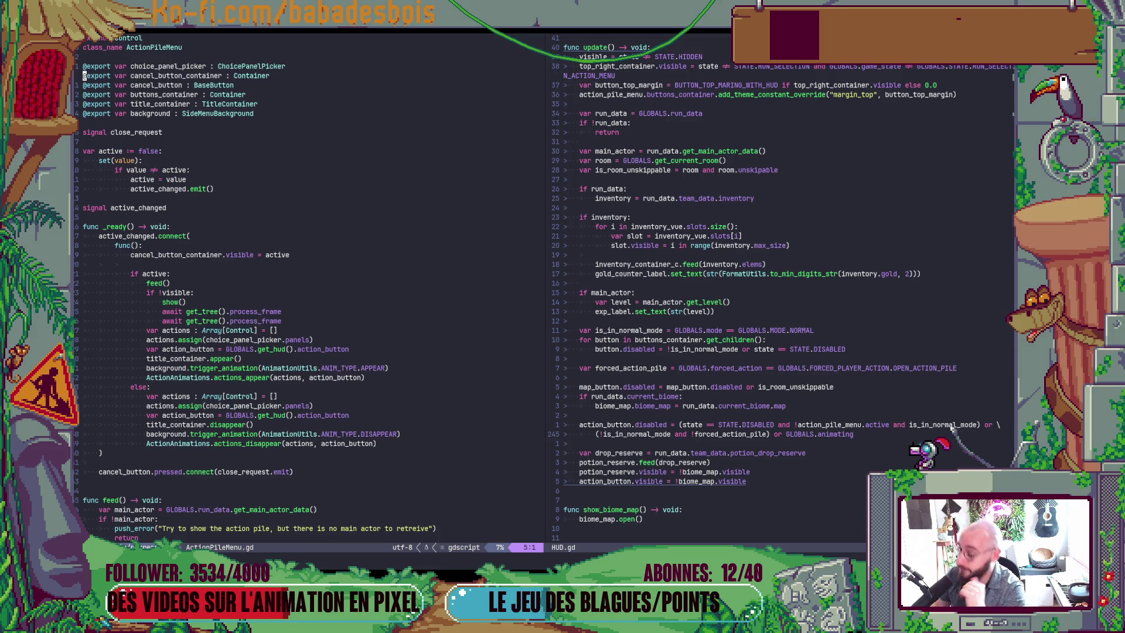
pyautogui.scroll(-5, 489, 258)
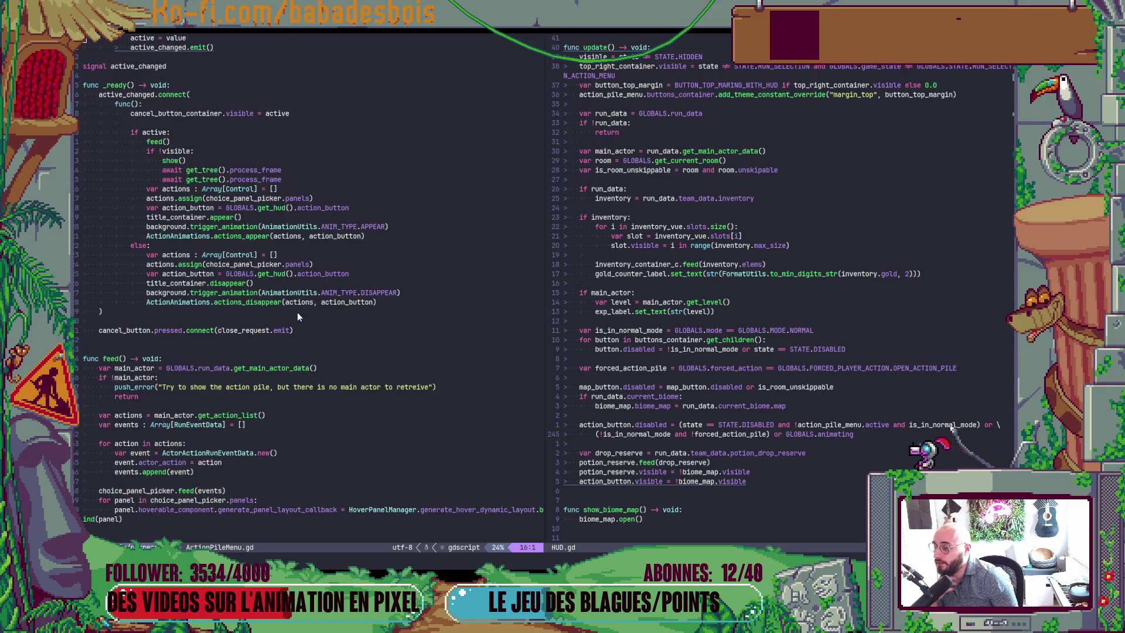
pyautogui.scroll(5, 272, 320)
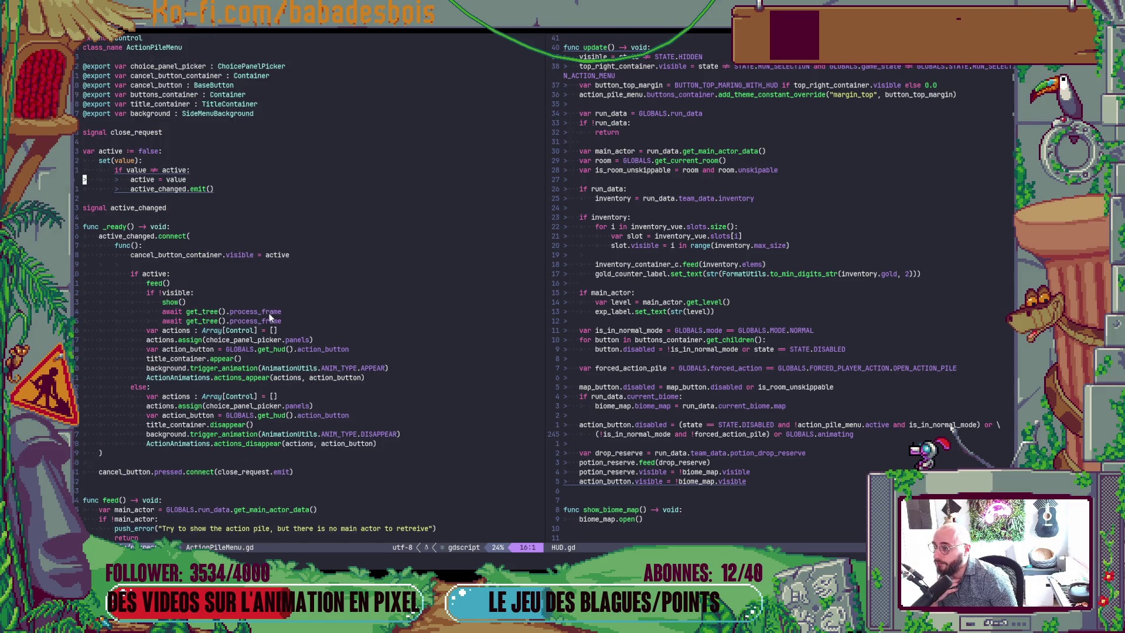
# Declare 'var animating := false' above signal active_changed and save ActionPileMenu.gd
pyautogui.click(142, 208)
pyautogui.press('O')
pyautogui.press('Return')
pyautogui.press('Up')
pyautogui.write('var animating ')
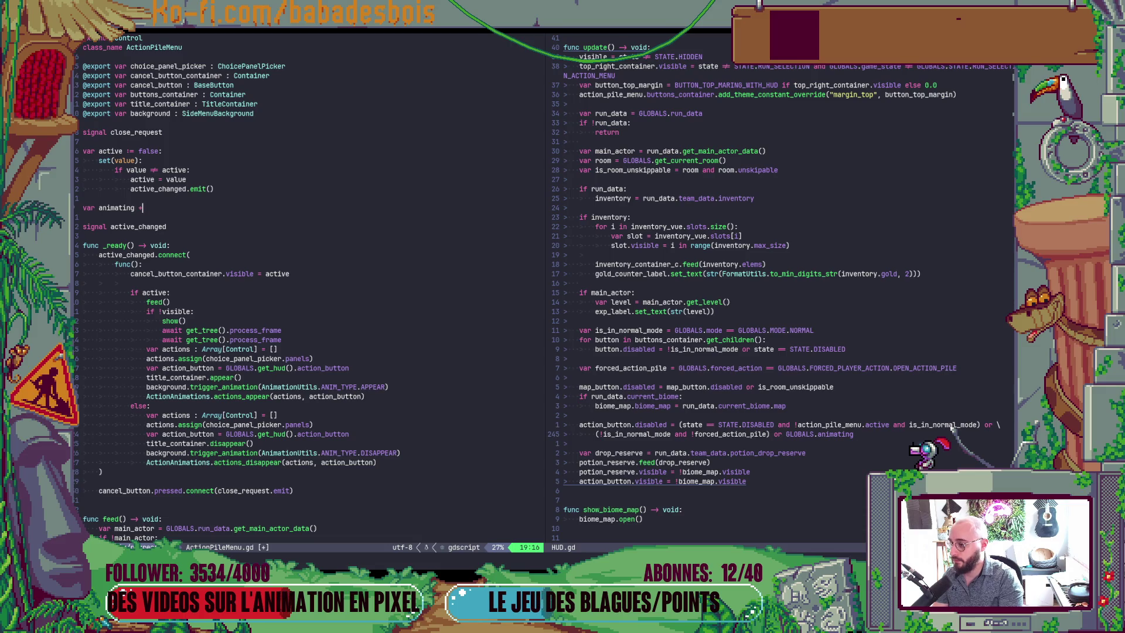
pyautogui.write(':= f')
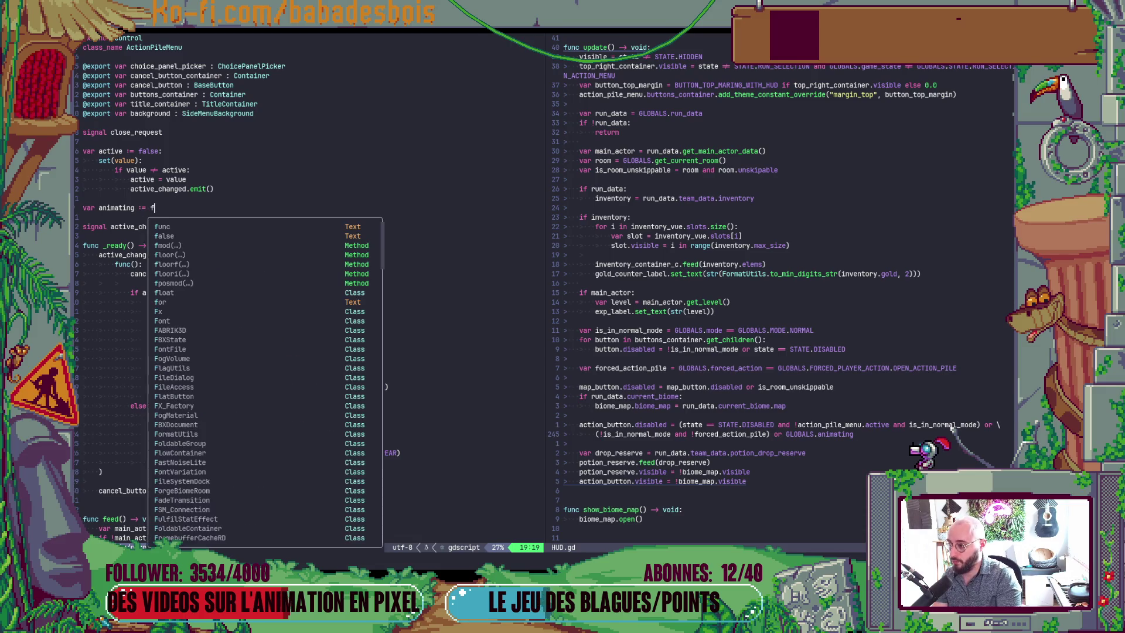
pyautogui.press('BackSpace')
pyautogui.write('true')
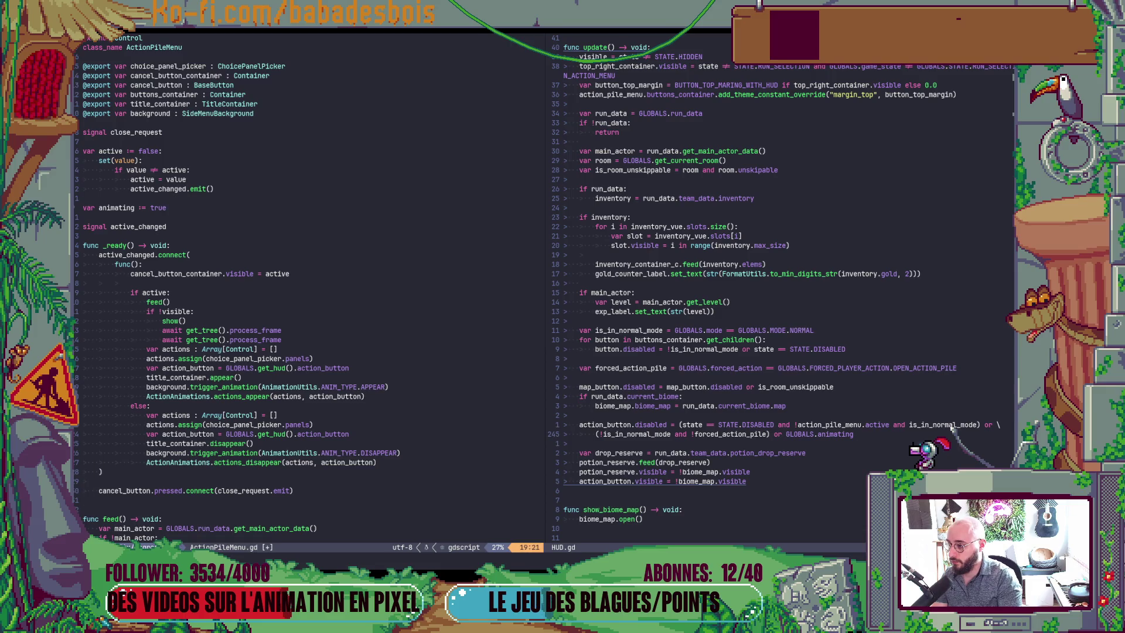
pyautogui.press('BackSpace')
pyautogui.press('BackSpace')
pyautogui.press('BackSpace')
pyautogui.press('BackSpace')
pyautogui.write('fals')
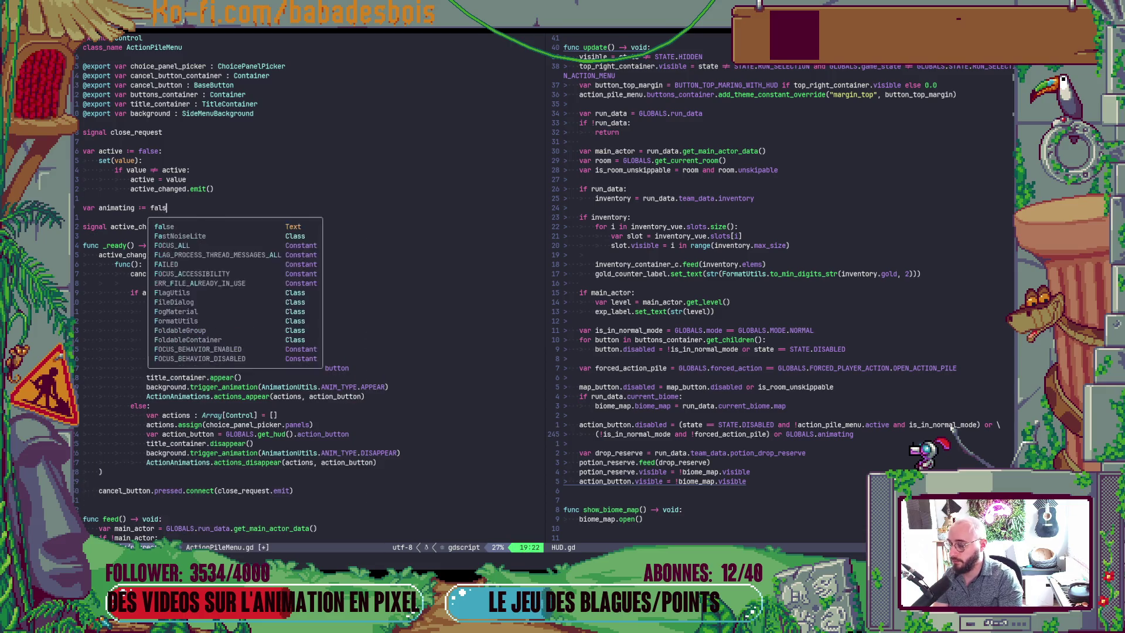
pyautogui.press('Return')
pyautogui.press('Escape')
pyautogui.write(':w')
pyautogui.press('Return')
pyautogui.press('1')
# Move down past the actions array to the ActionAnimations appear call
pyautogui.press('5')
pyautogui.press('j')
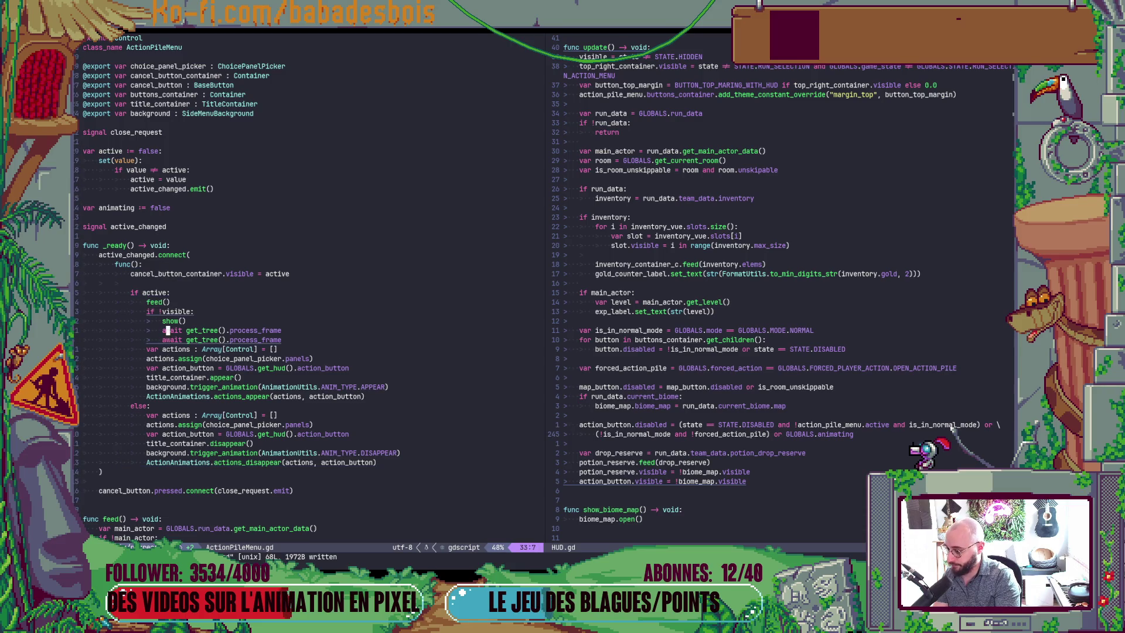
pyautogui.press('j')
pyautogui.press('j')
pyautogui.press('j')
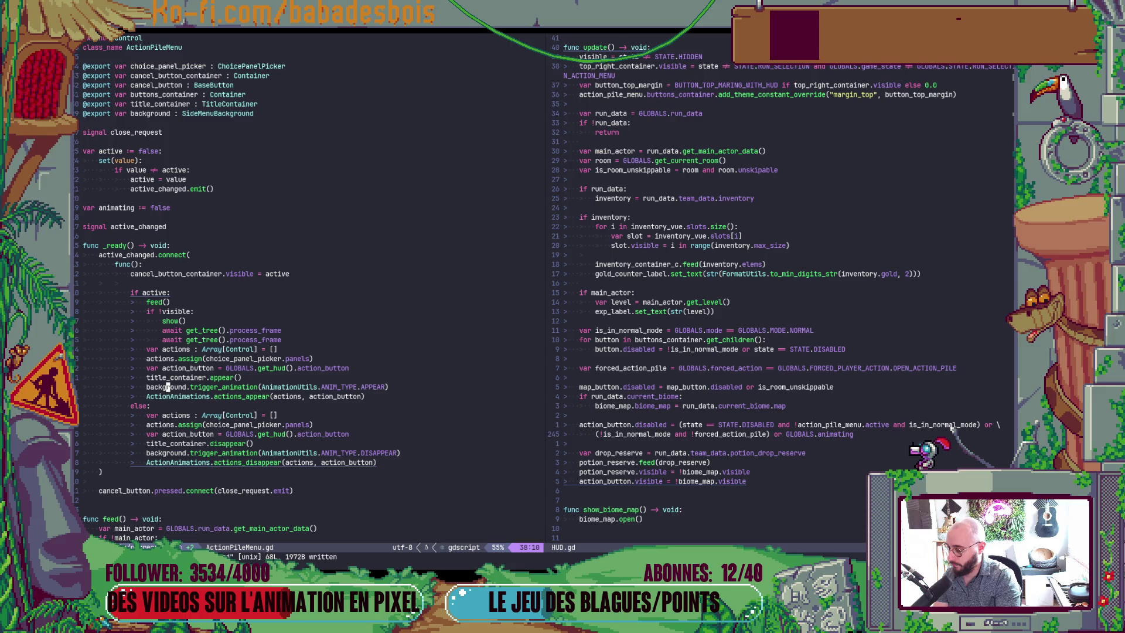
pyautogui.press('l')
pyautogui.press('l')
pyautogui.press('l')
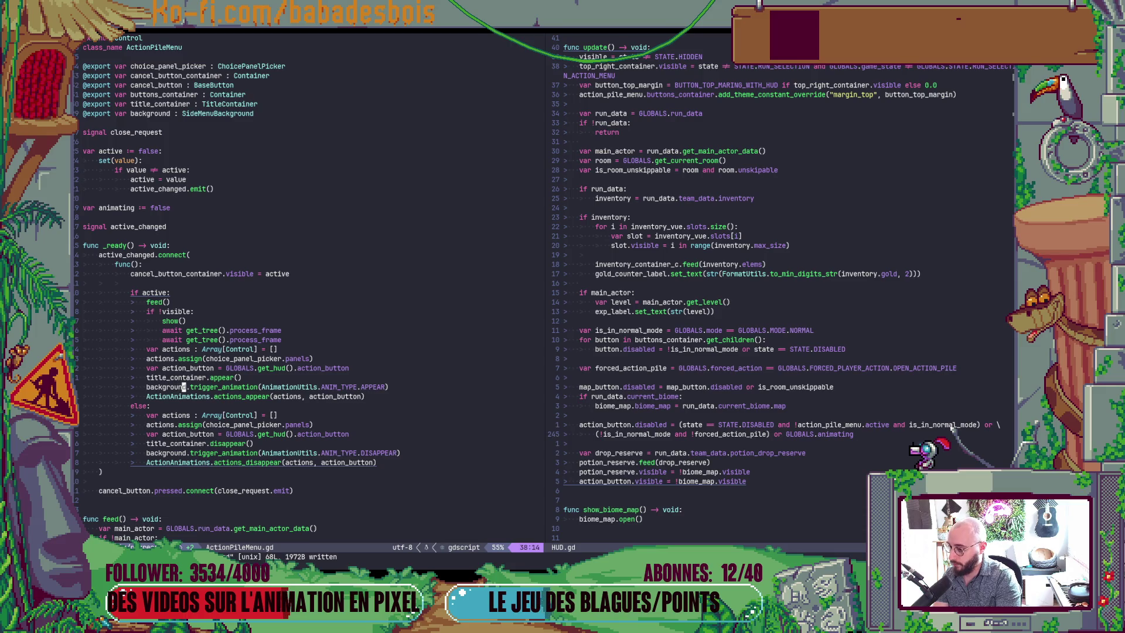
pyautogui.press('j')
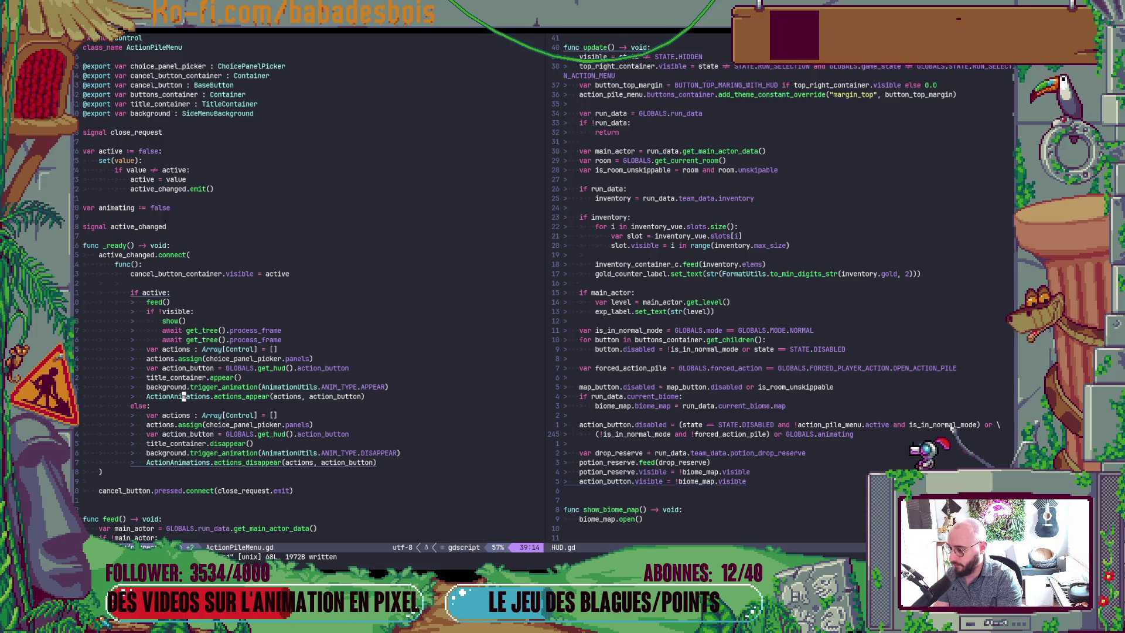
# Prefix the ActionAnimations appear call with await
pyautogui.write('bia')
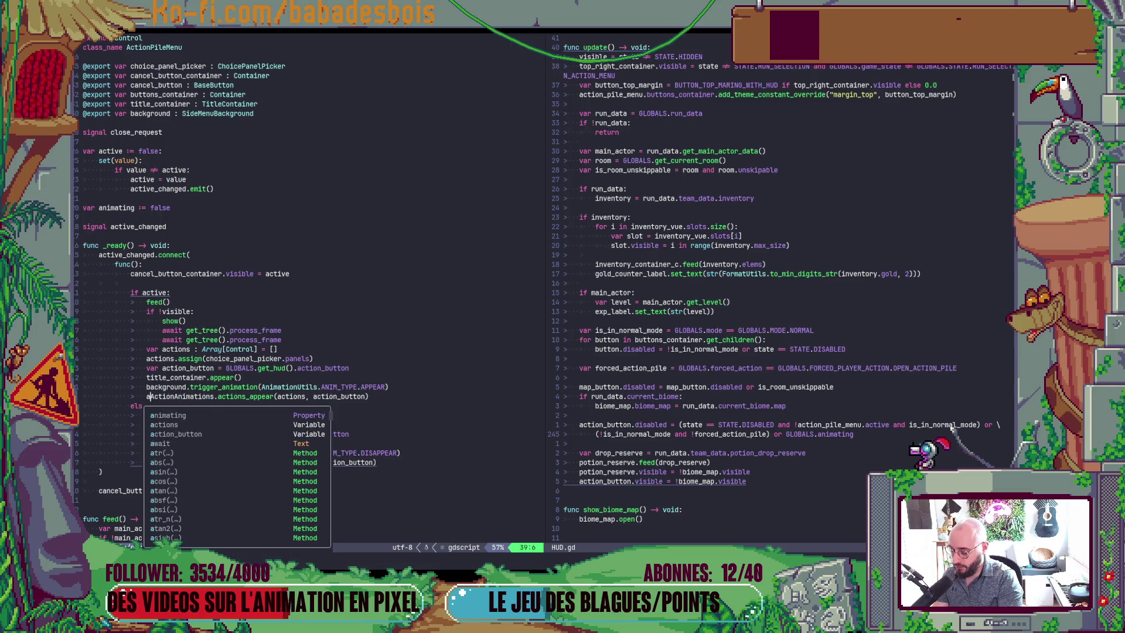
pyautogui.write('wait')
pyautogui.press('Escape')
pyautogui.press('k')
pyautogui.press('k')
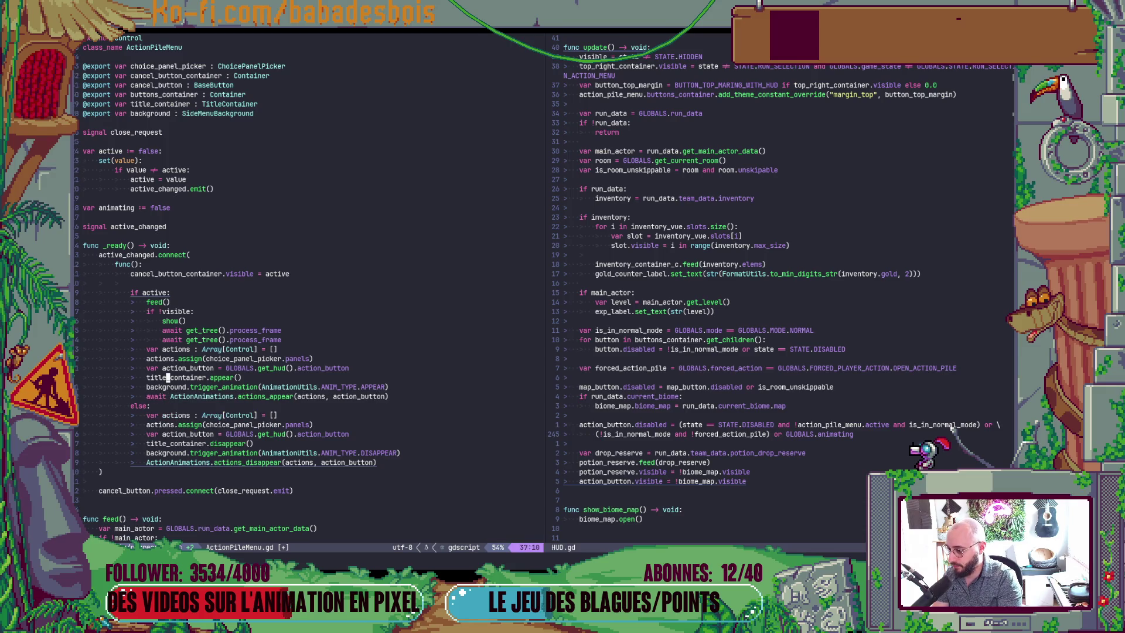
pyautogui.press('k')
pyautogui.press('k')
pyautogui.press('k')
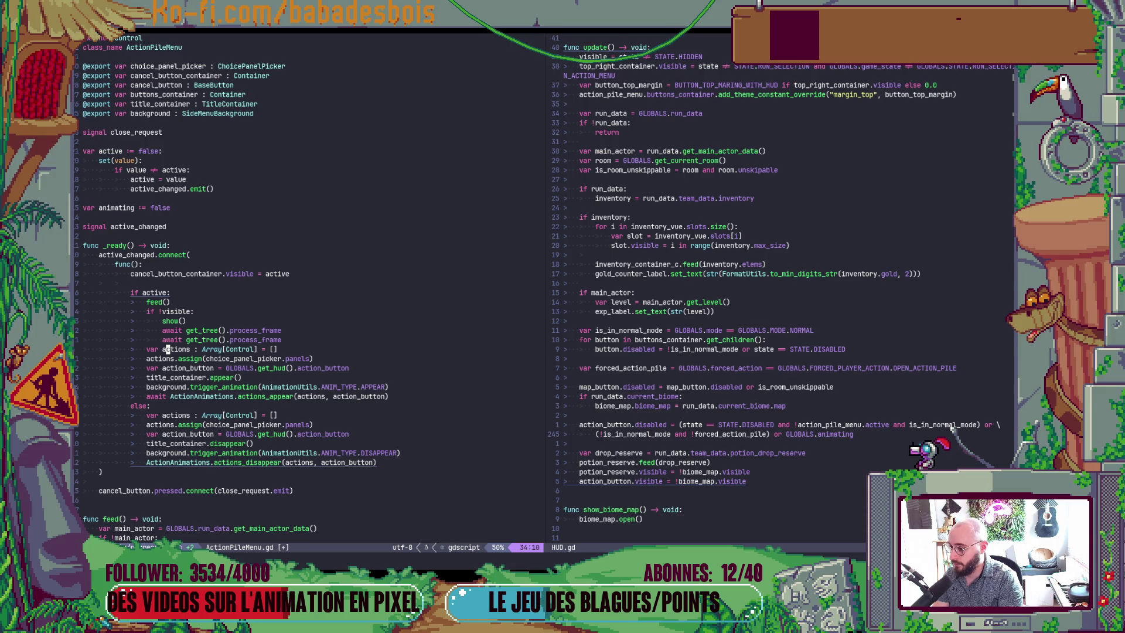
# In the show branch, set animating = true before the awaited animation and animating = false after
pyautogui.write('Oanimating = t')
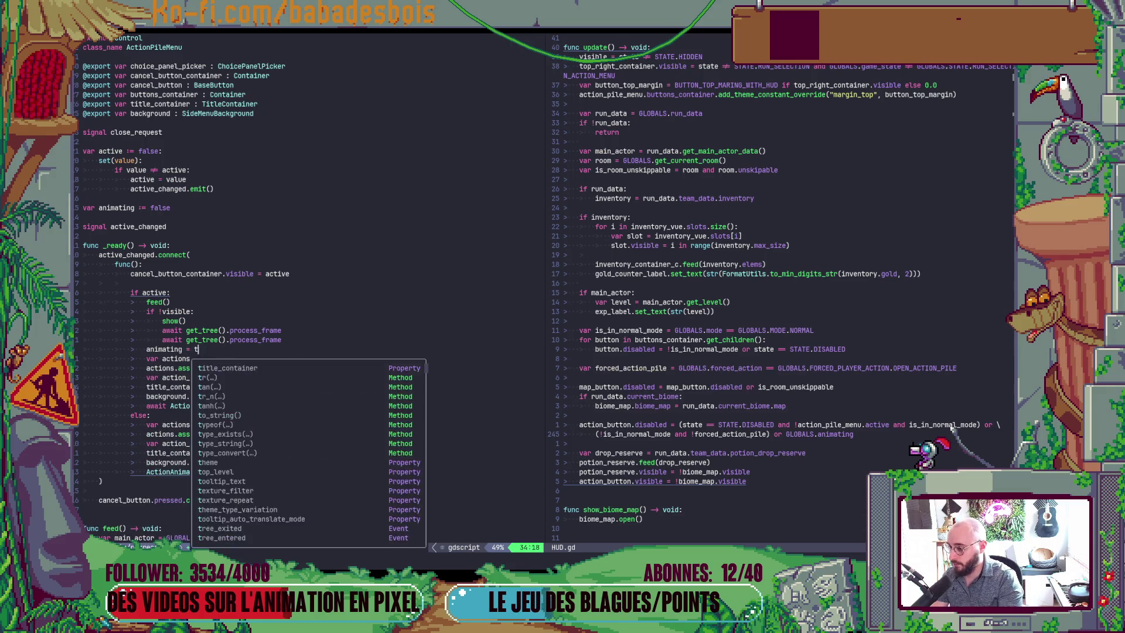
pyautogui.write('rue')
pyautogui.press('Escape')
pyautogui.press('y')
pyautogui.press('y')
pyautogui.press('p')
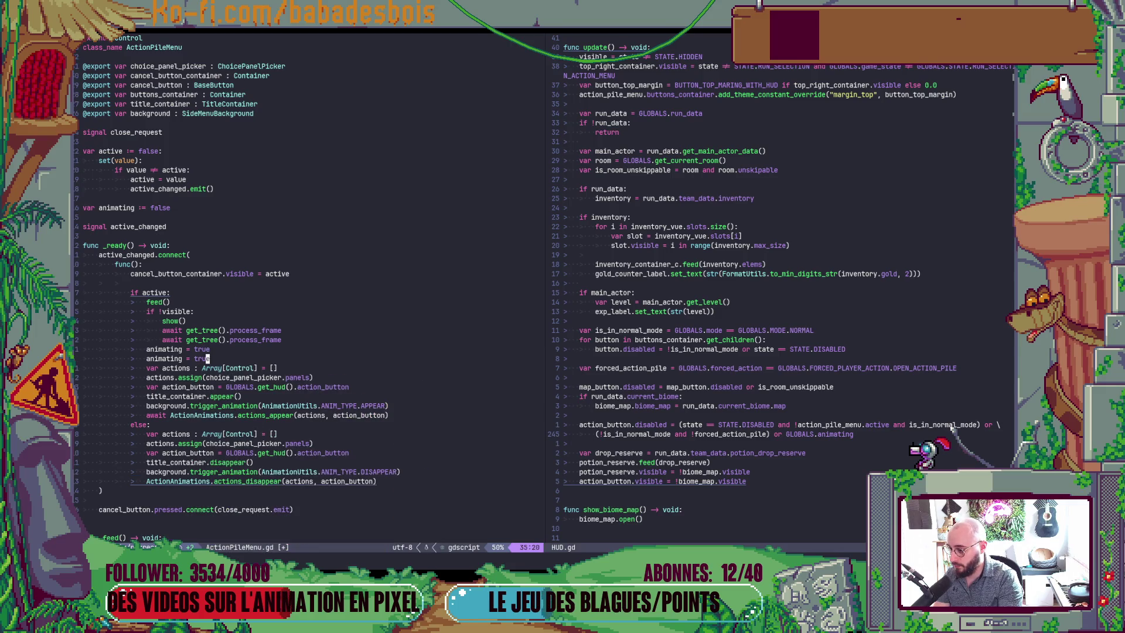
pyautogui.press('d')
pyautogui.press('d')
pyautogui.press('j')
pyautogui.press('j')
pyautogui.press('j')
pyautogui.write('p$ciw')
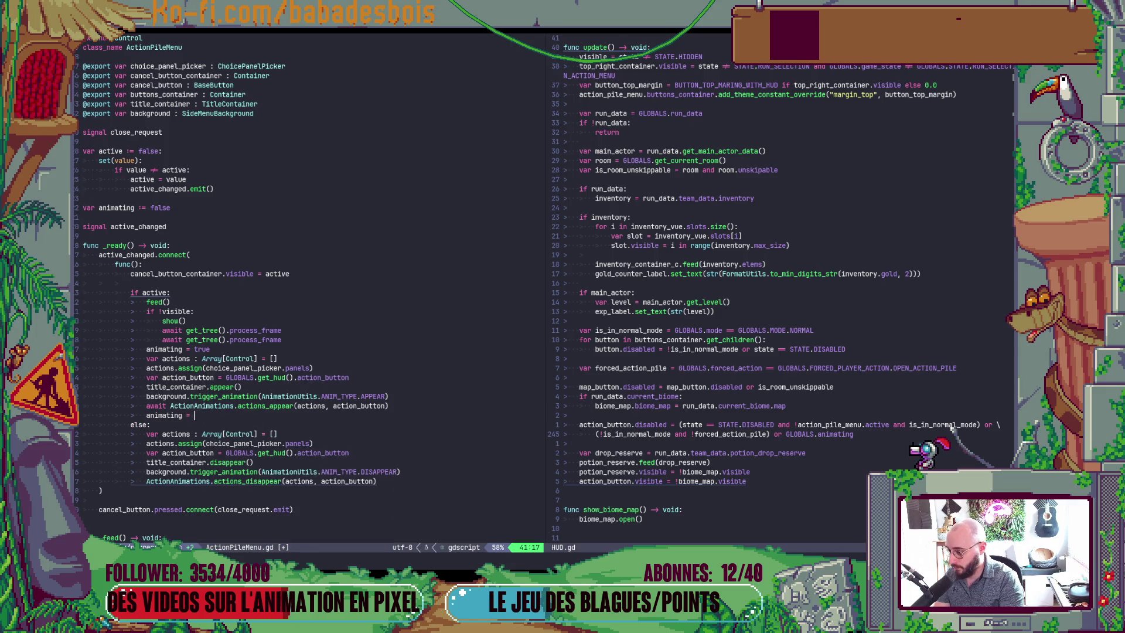
pyautogui.write('fgal')
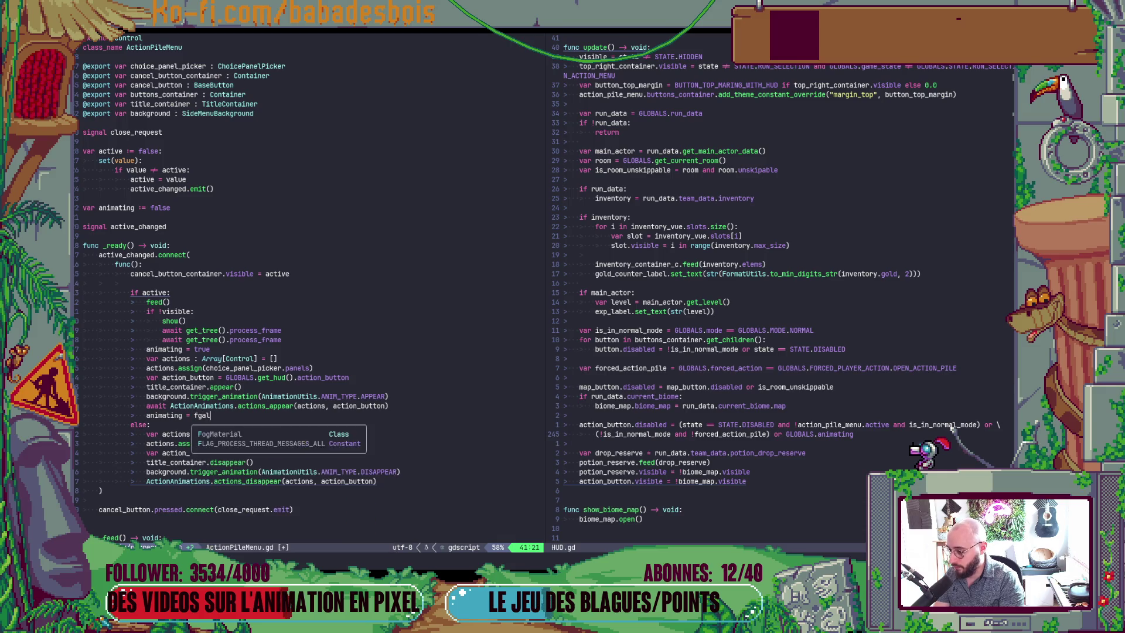
pyautogui.press('BackSpace')
pyautogui.press('BackSpace')
pyautogui.press('BackSpace')
pyautogui.write('alse')
pyautogui.press('Escape')
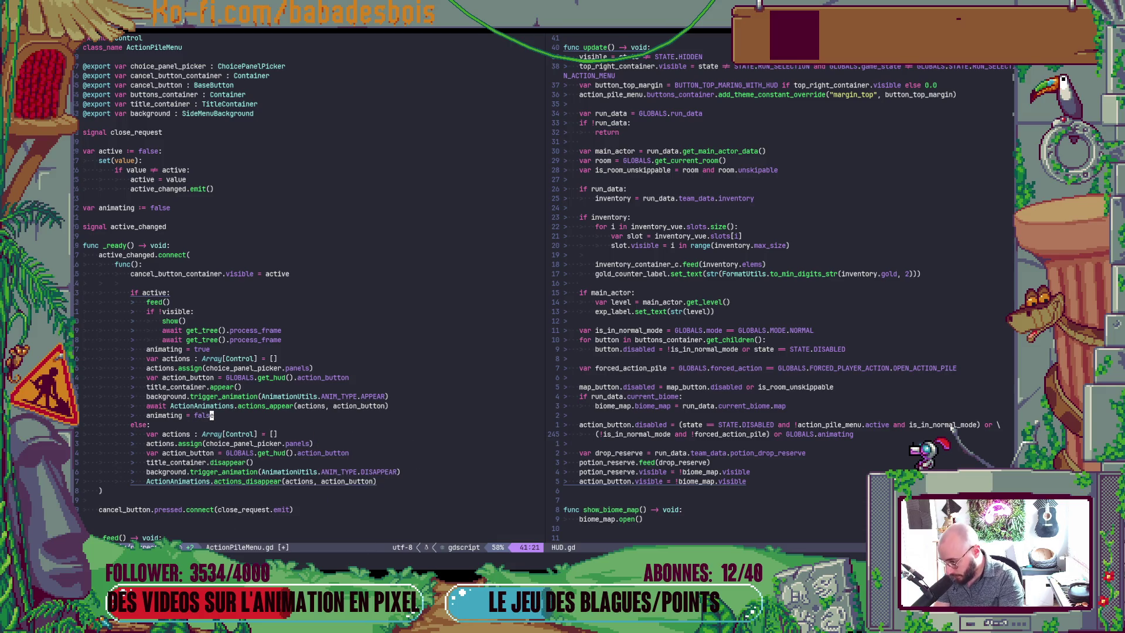
# In the else branch, set animating = true first and false at the end, then save
pyautogui.write('joanimating = ')
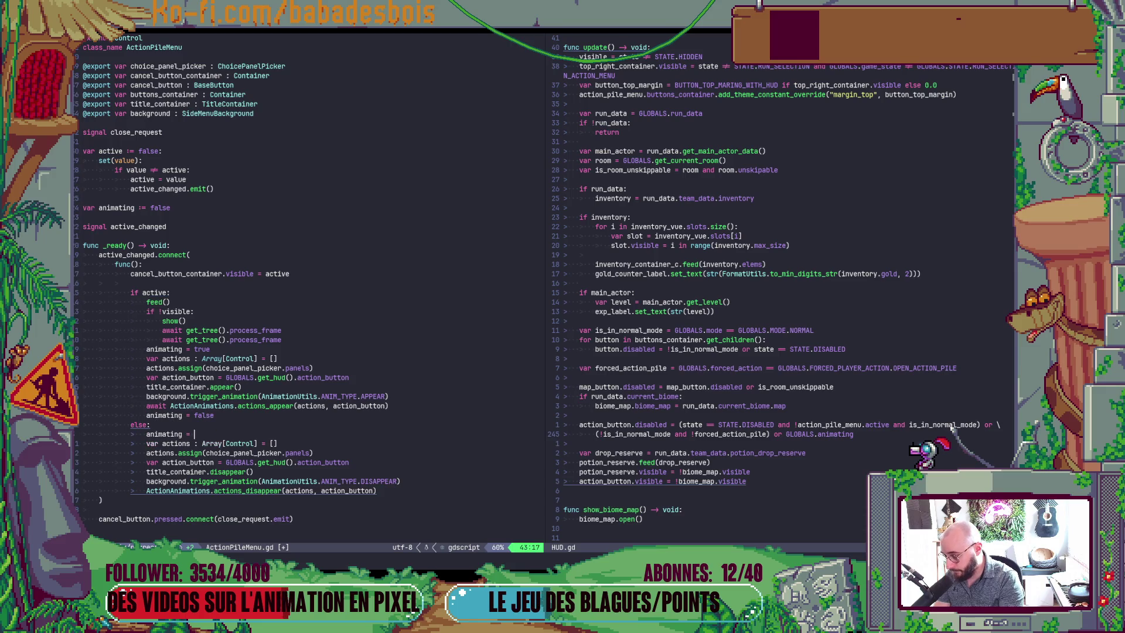
pyautogui.write('rue')
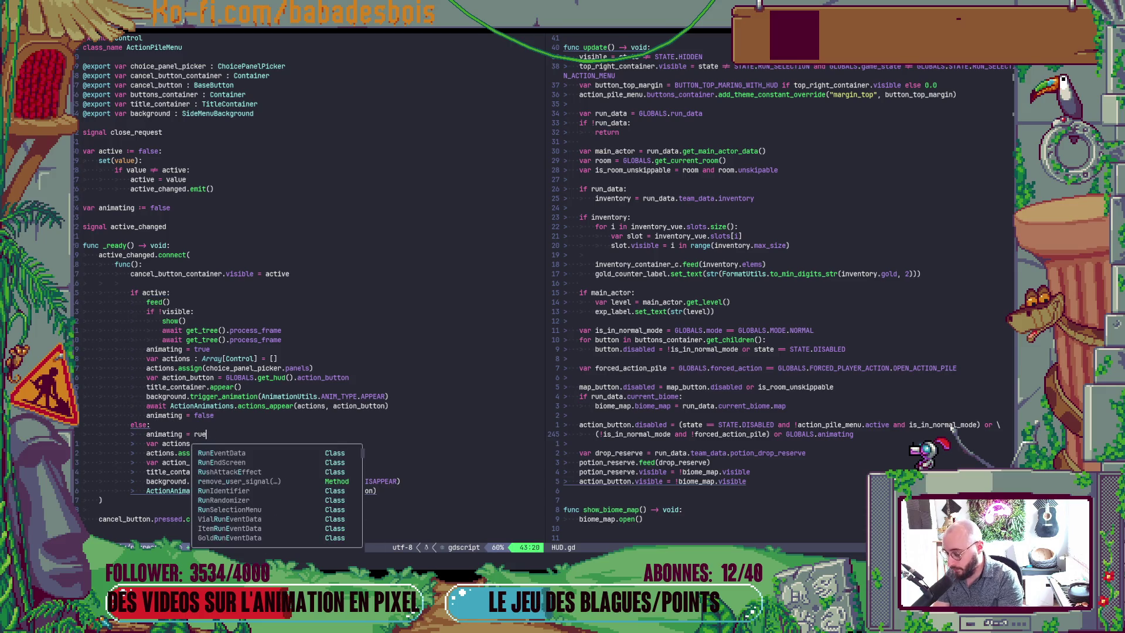
pyautogui.press('BackSpace')
pyautogui.press('BackSpace')
pyautogui.press('BackSpace')
pyautogui.write('true')
pyautogui.press('Escape')
pyautogui.write('yyp')
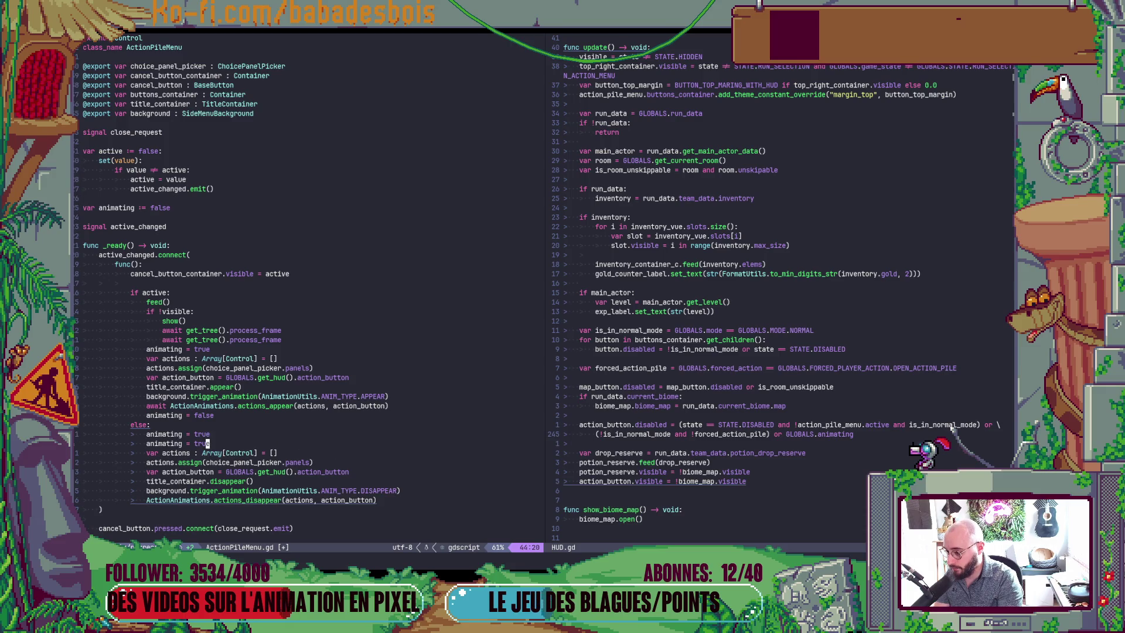
pyautogui.write('j')
pyautogui.hotkey('alt', 'j')
pyautogui.hotkey('alt', 'j')
pyautogui.hotkey('alt', 'k')
pyautogui.hotkey('alt', 'k')
pyautogui.press('k')
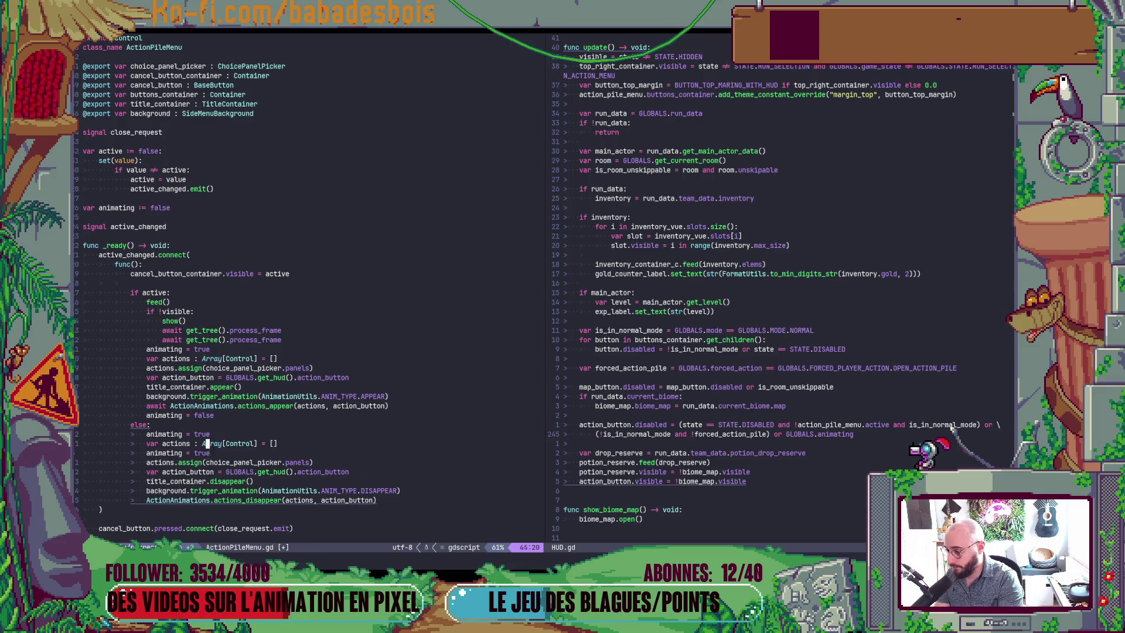
pyautogui.hotkey('alt', 'j')
pyautogui.hotkey('alt', 'j')
pyautogui.hotkey('alt', 'j')
pyautogui.write('ciwfals')
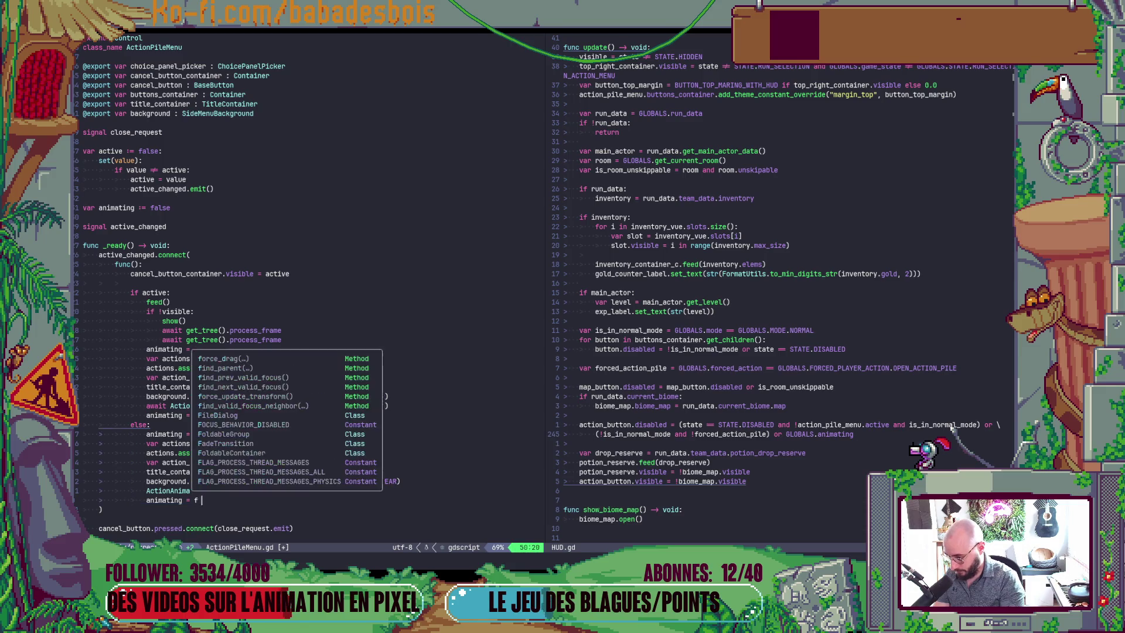
pyautogui.write('e')
pyautogui.press('Escape')
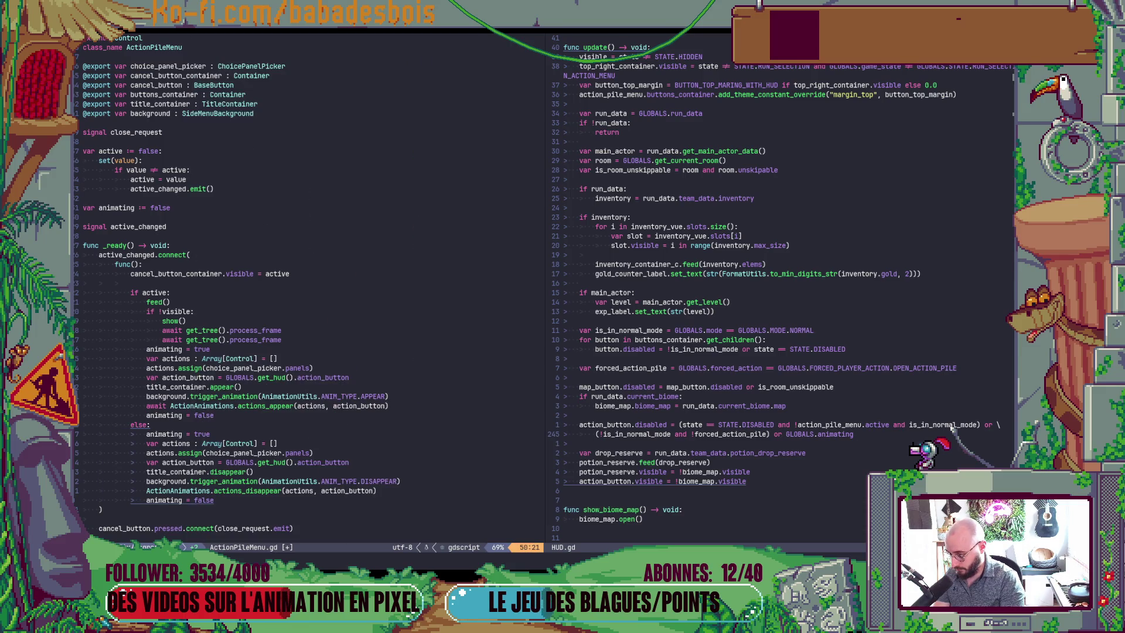
pyautogui.write(':w')
pyautogui.press('Return')
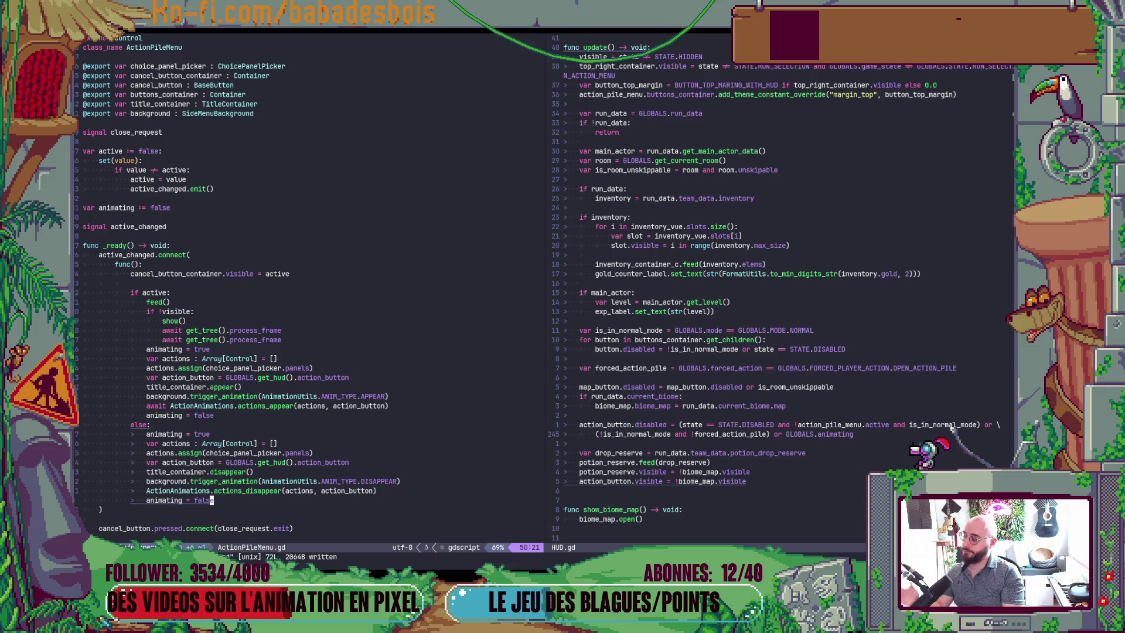
# Run the game from Godot, confirm the hero, and pick the Réveil de l'ours adventure
pyautogui.hotkey('alt', 'Tab')
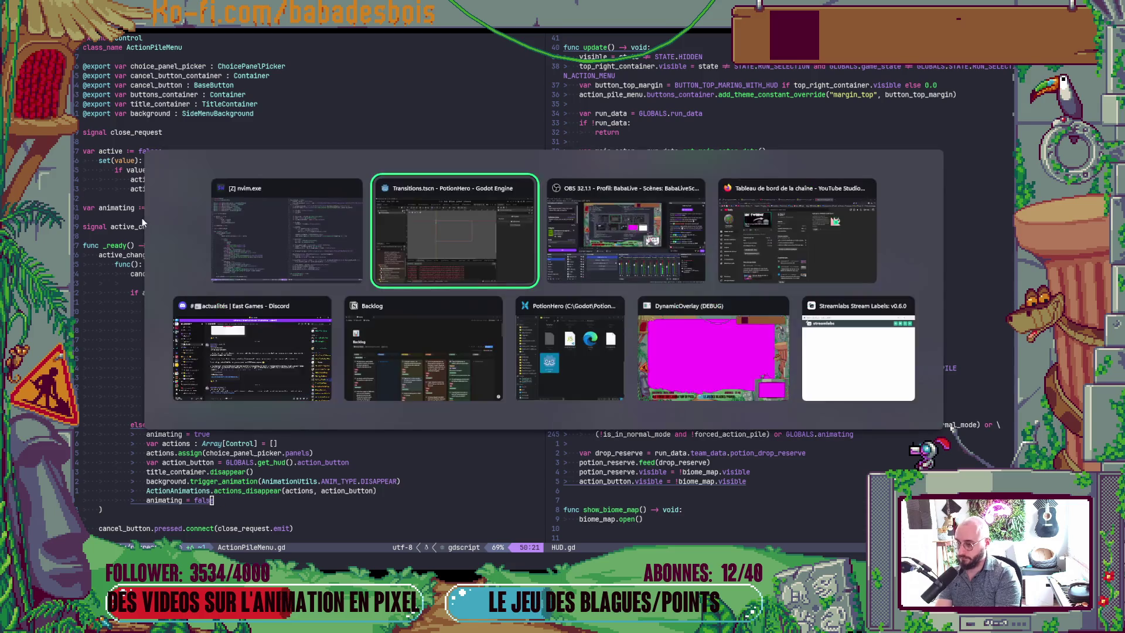
pyautogui.press('F5')
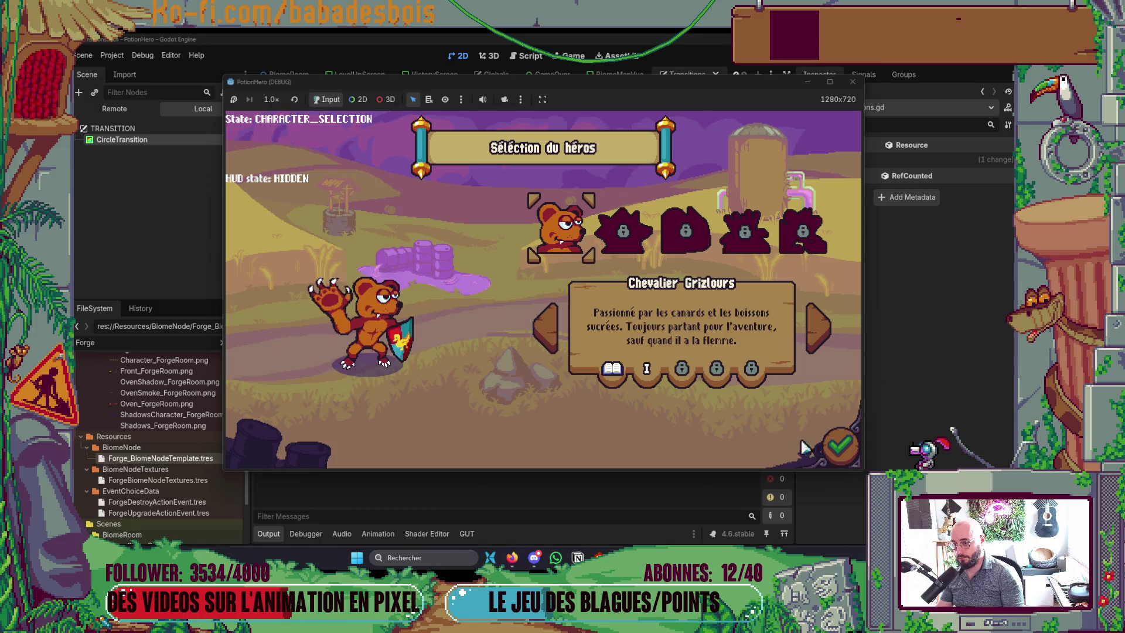
pyautogui.click(840, 446)
pyautogui.click(640, 231)
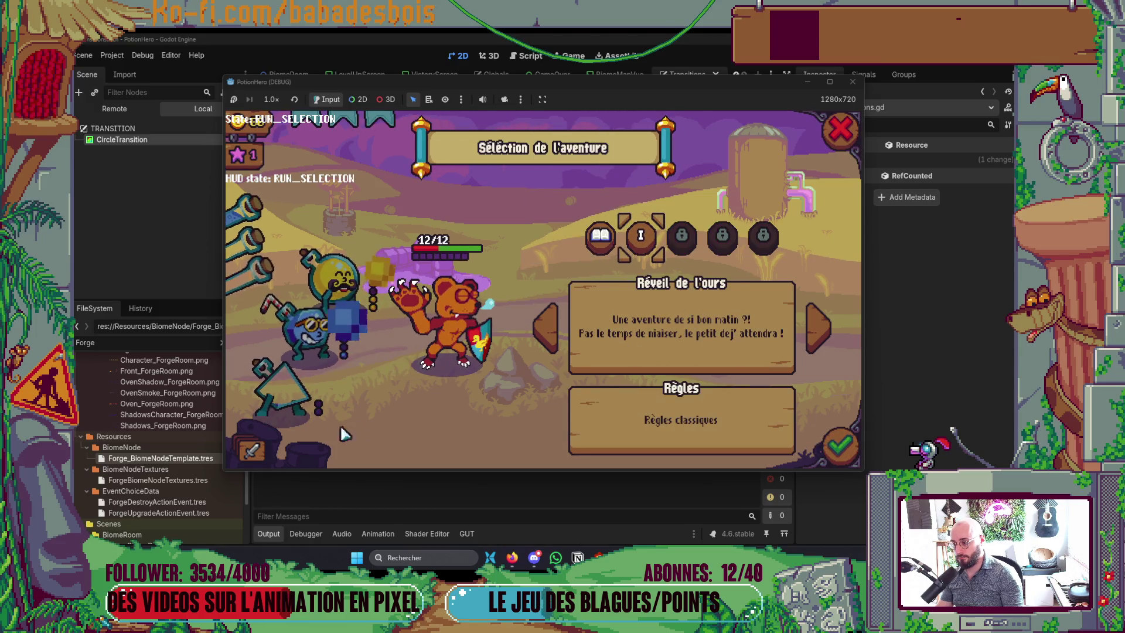
pyautogui.hotkey('alt', 'Tab')
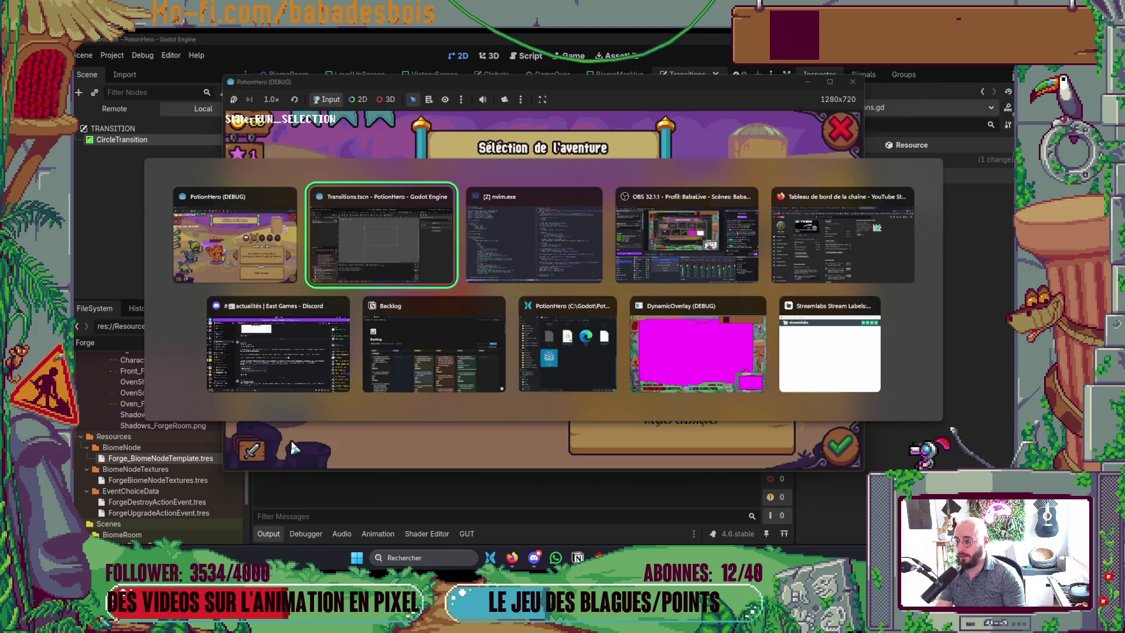
pyautogui.hotkey('alt', 'Tab')
pyautogui.hotkey('alt', 'Tab')
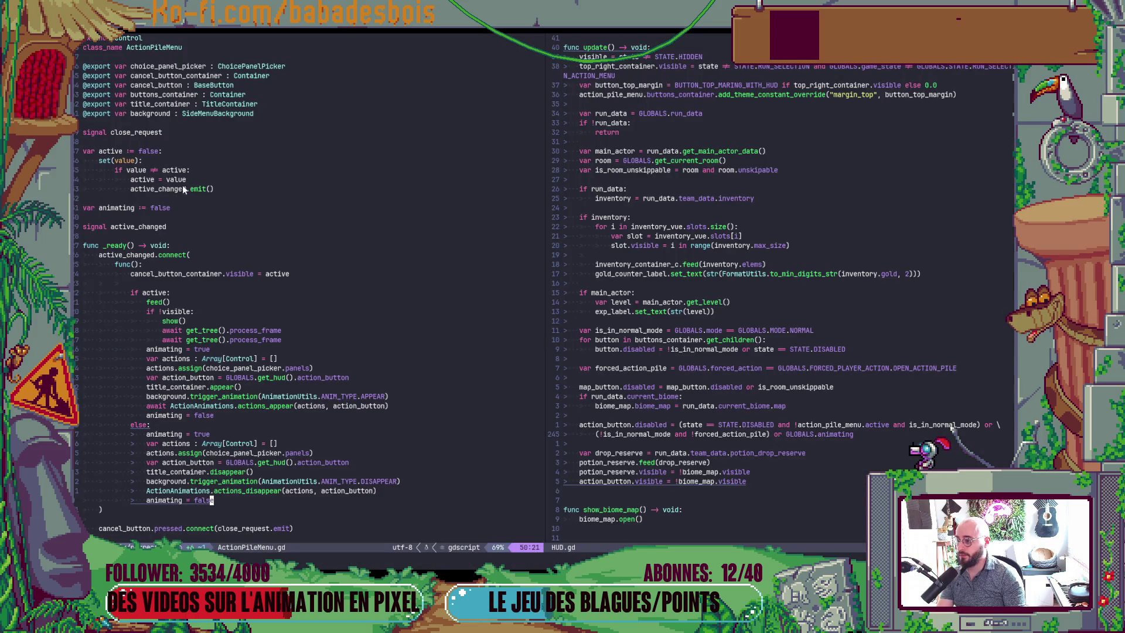
# Give animating a set(value) setter that emits EVENTS.submenu_animating_changed on change, and save
pyautogui.click(149, 208)
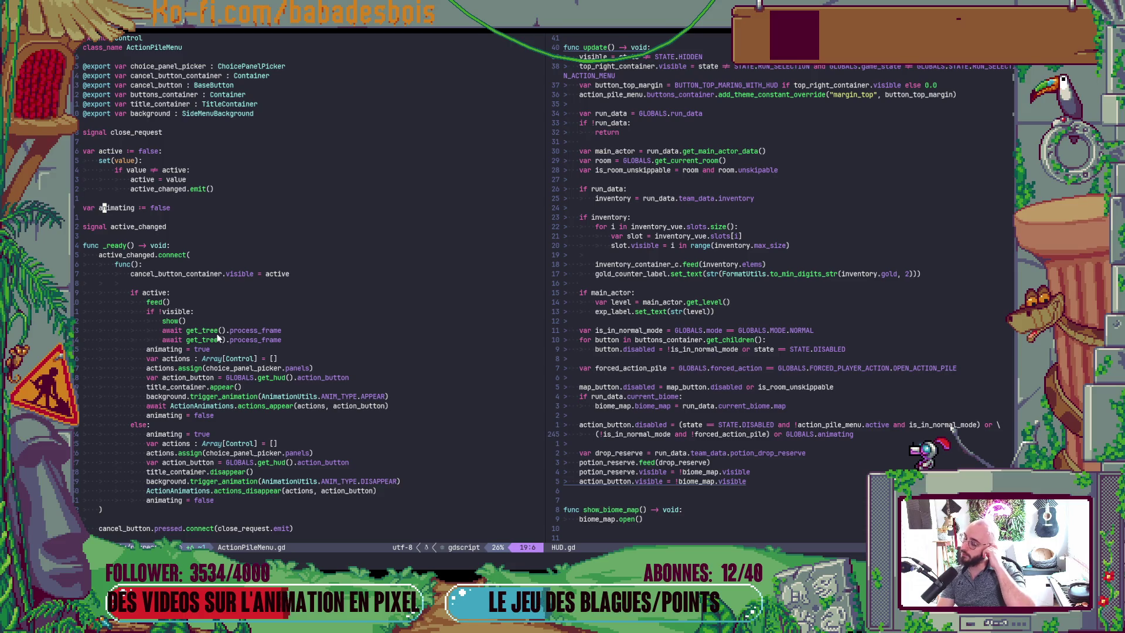
pyautogui.write(': \tset(value): \t\tif value != animating: \t\t\tanimating = value \t\t\tanimating_changed.emit()  signal animating_changed')
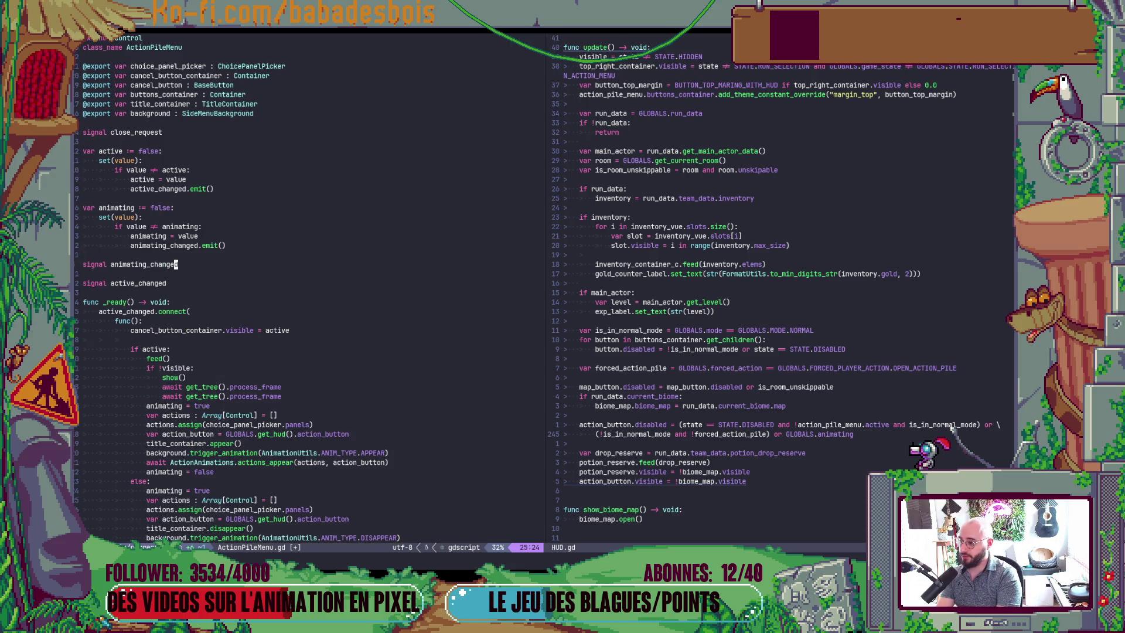
pyautogui.write('j')
pyautogui.press('d')
pyautogui.press('d')
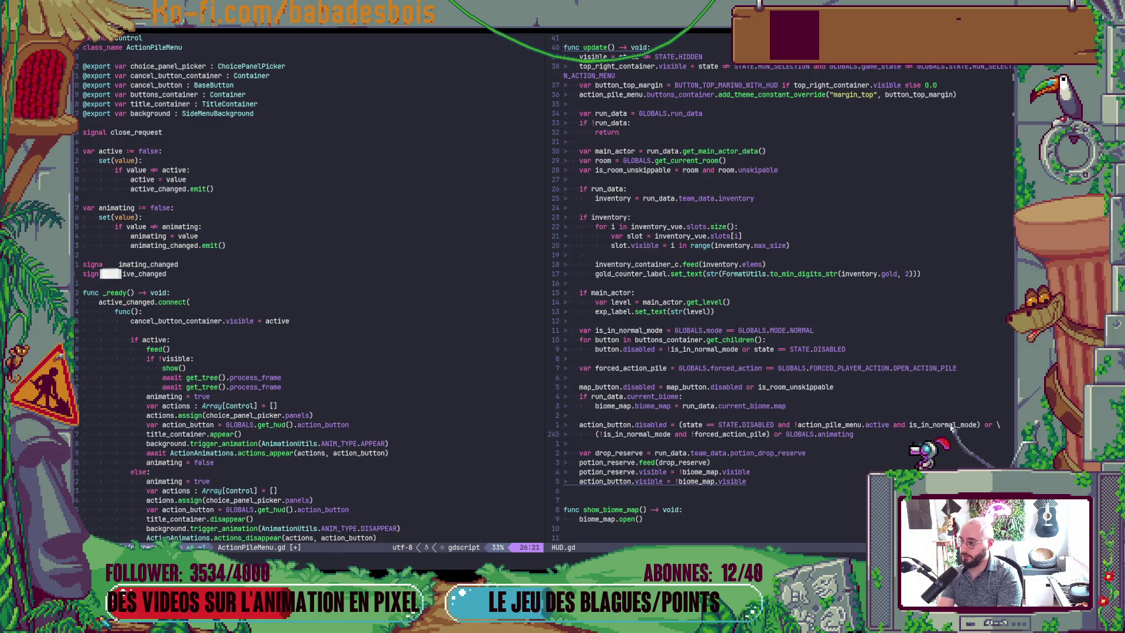
pyautogui.press('k')
pyautogui.press('k')
pyautogui.press('k')
pyautogui.press('c')
pyautogui.press('c')
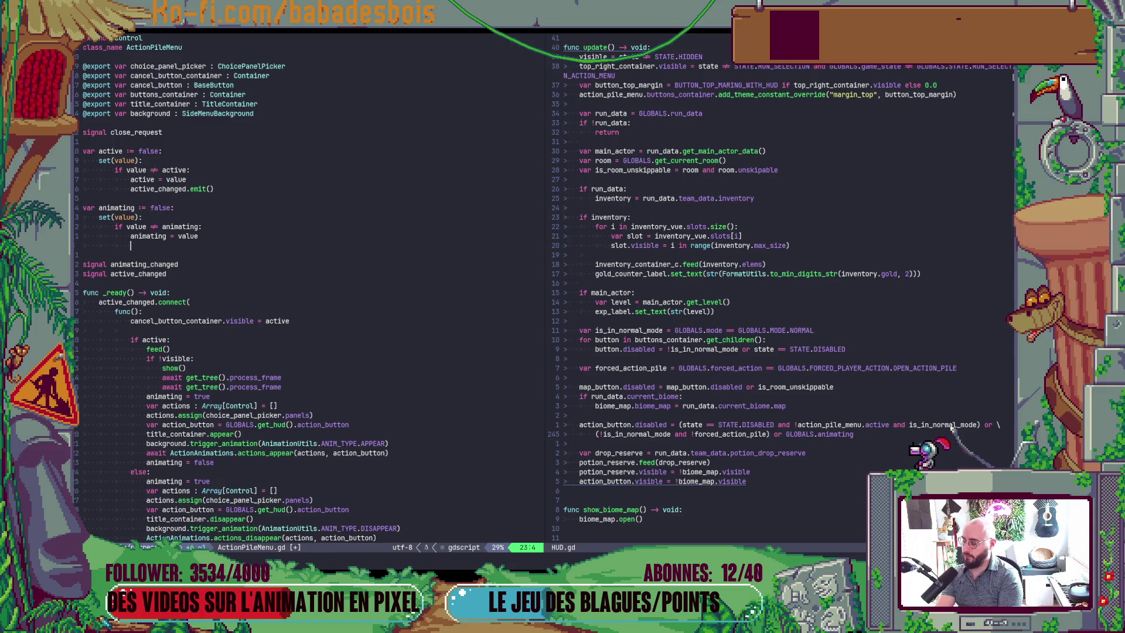
pyautogui.write('EV')
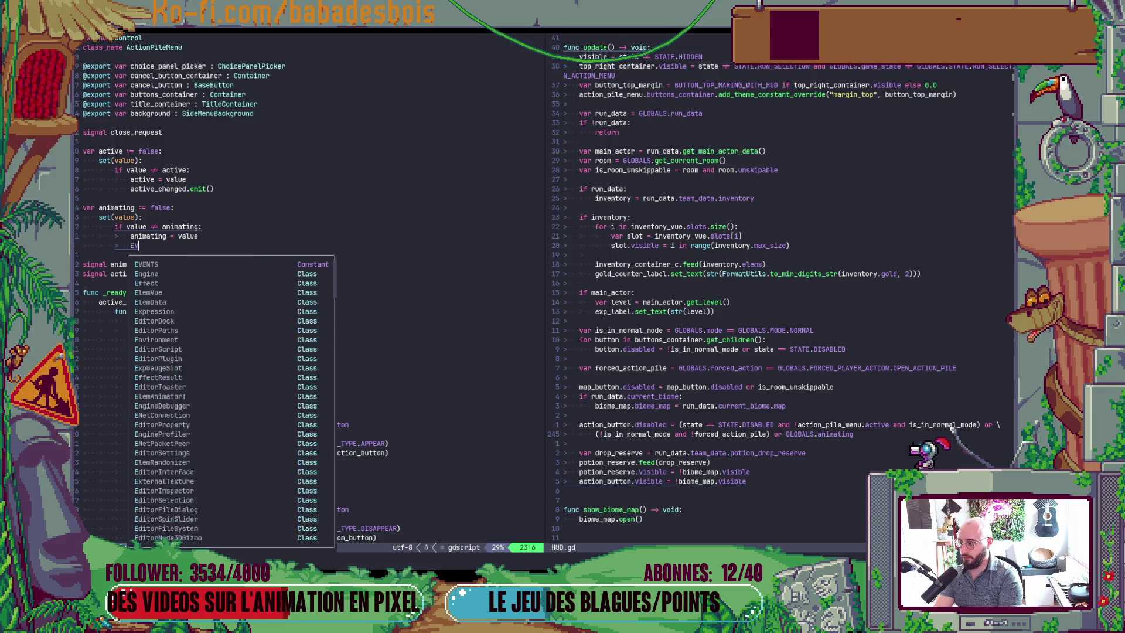
pyautogui.write('ENTS.sub')
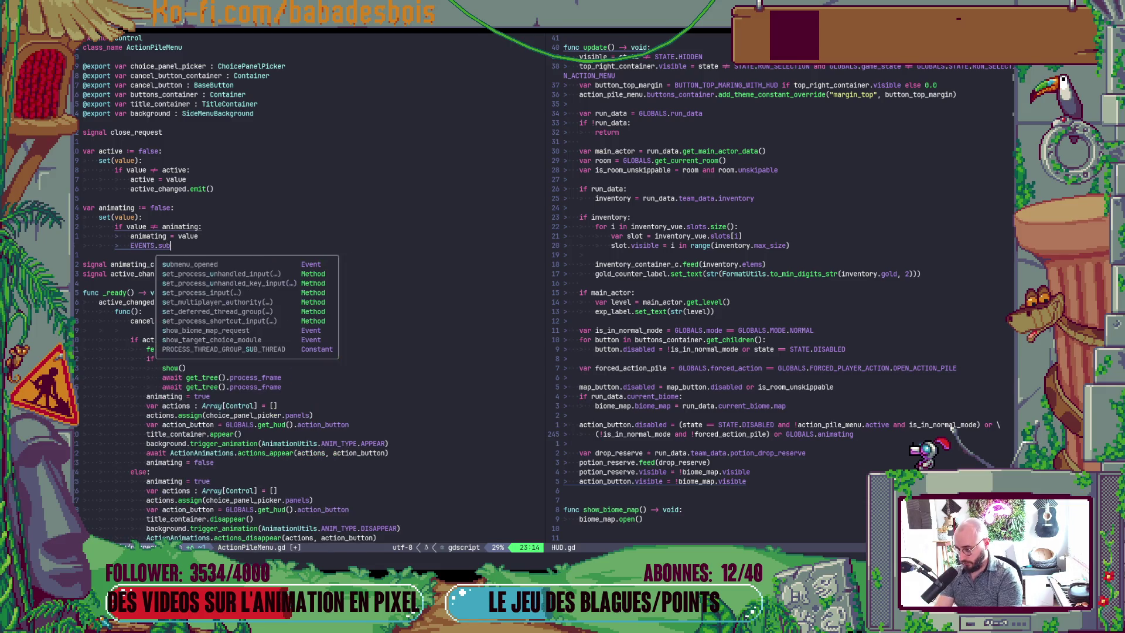
pyautogui.write('m')
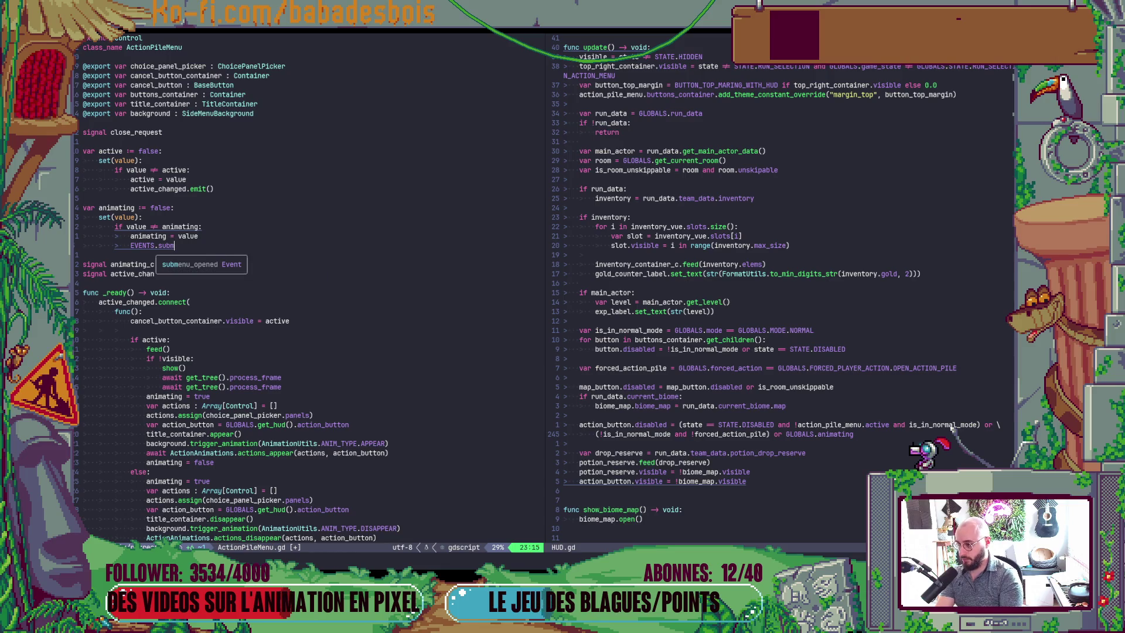
pyautogui.write('enu_aniit')
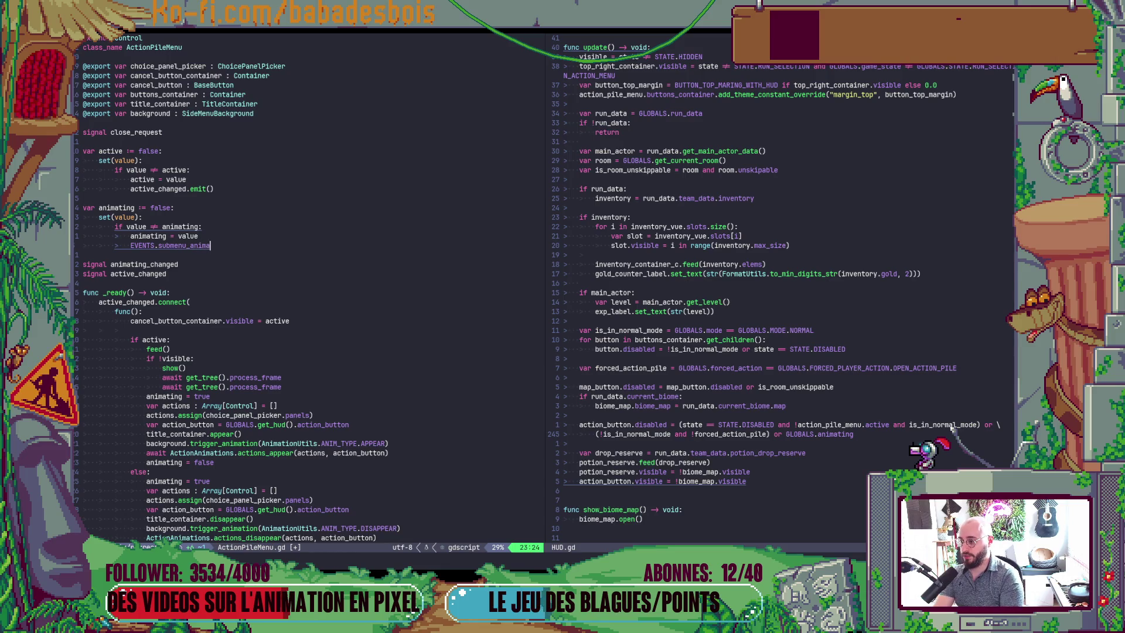
pyautogui.press('BackSpace')
pyautogui.press('BackSpace')
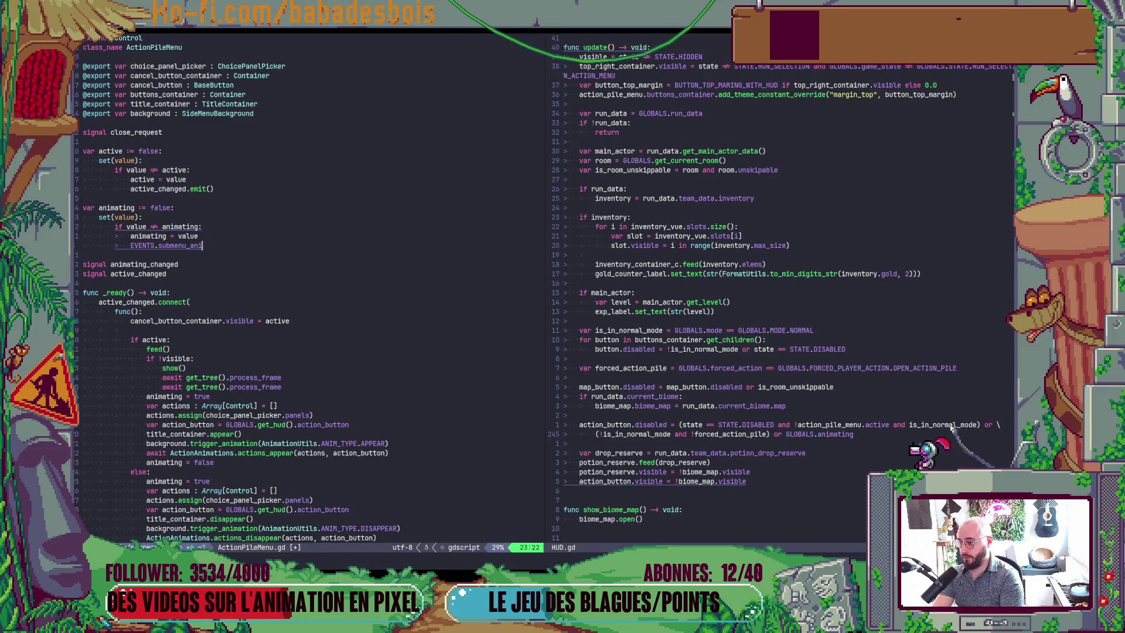
pyautogui.write('mating_')
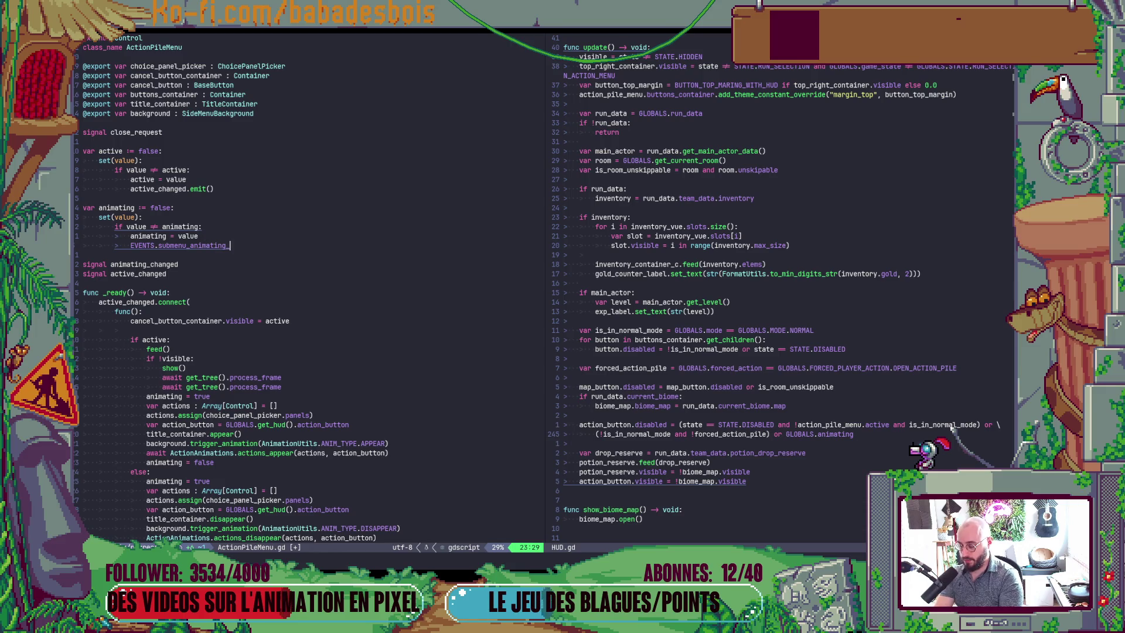
pyautogui.write('changed')
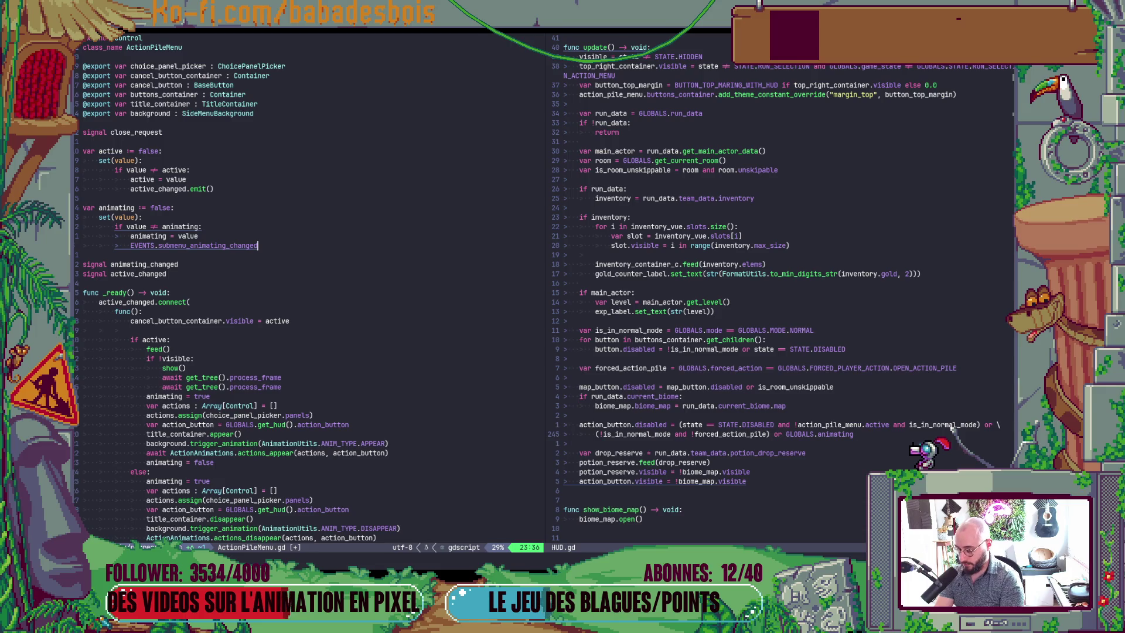
pyautogui.write('.emit(')
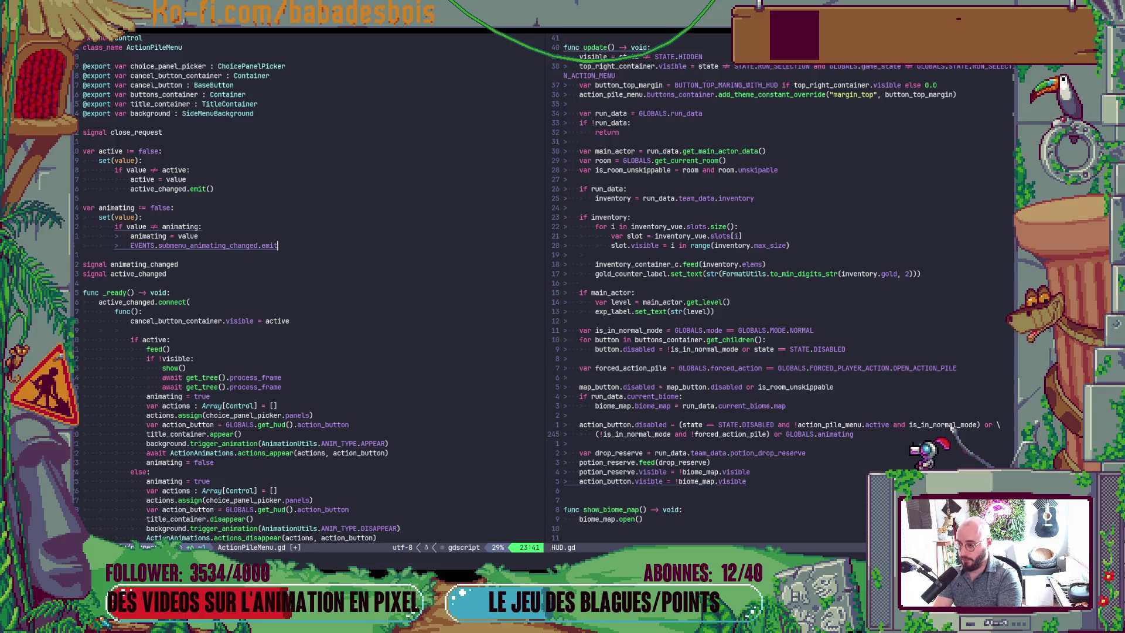
pyautogui.press('Escape')
pyautogui.write(':w')
pyautogui.press('Return')
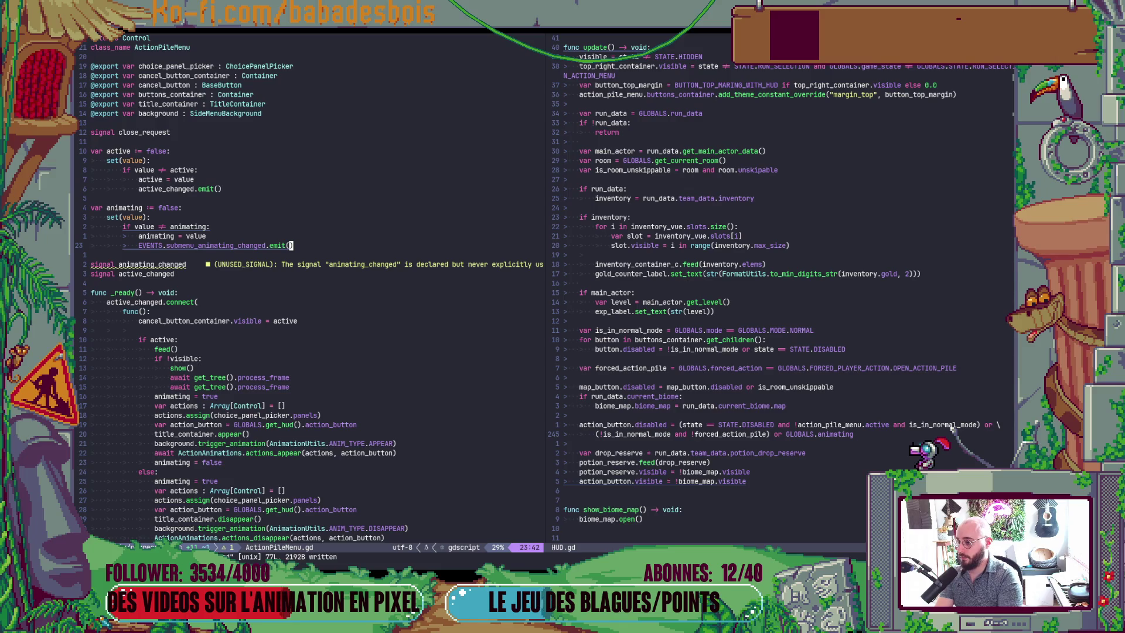
# Delete the unused local animating_changed signal line
pyautogui.press('j')
pyautogui.press('j')
pyautogui.press('d')
pyautogui.press('d')
pyautogui.press('k')
pyautogui.press('k')
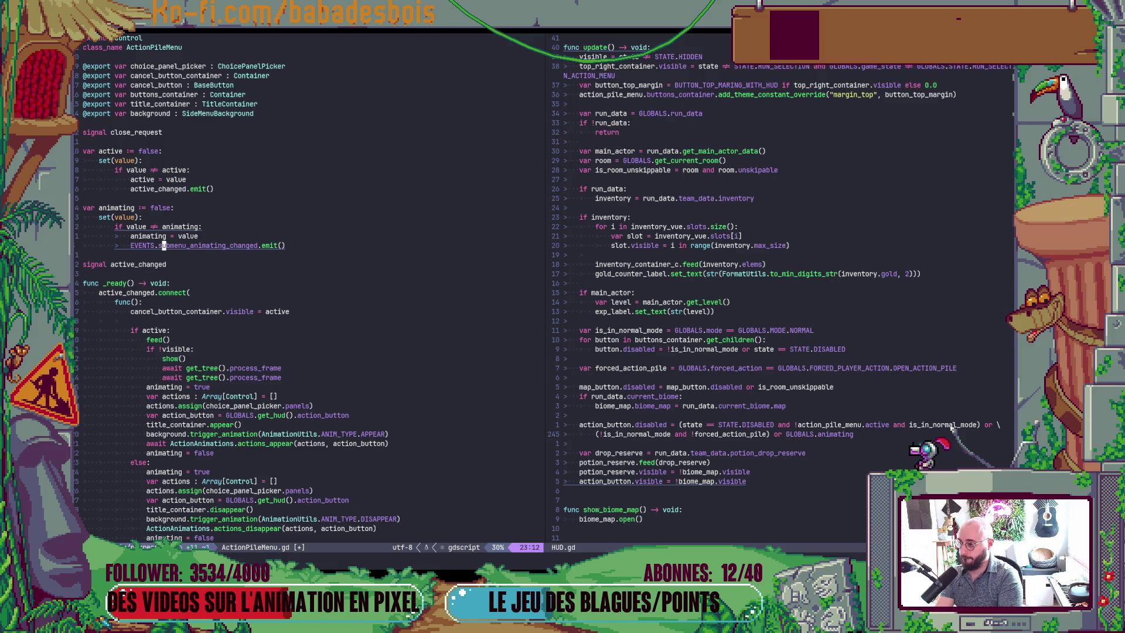
pyautogui.press('l')
pyautogui.press('space')
# Open Events.gd, add 'signal submenu_animating_changed' below the hover signals, and save it
pyautogui.press('f')
pyautogui.press('f')
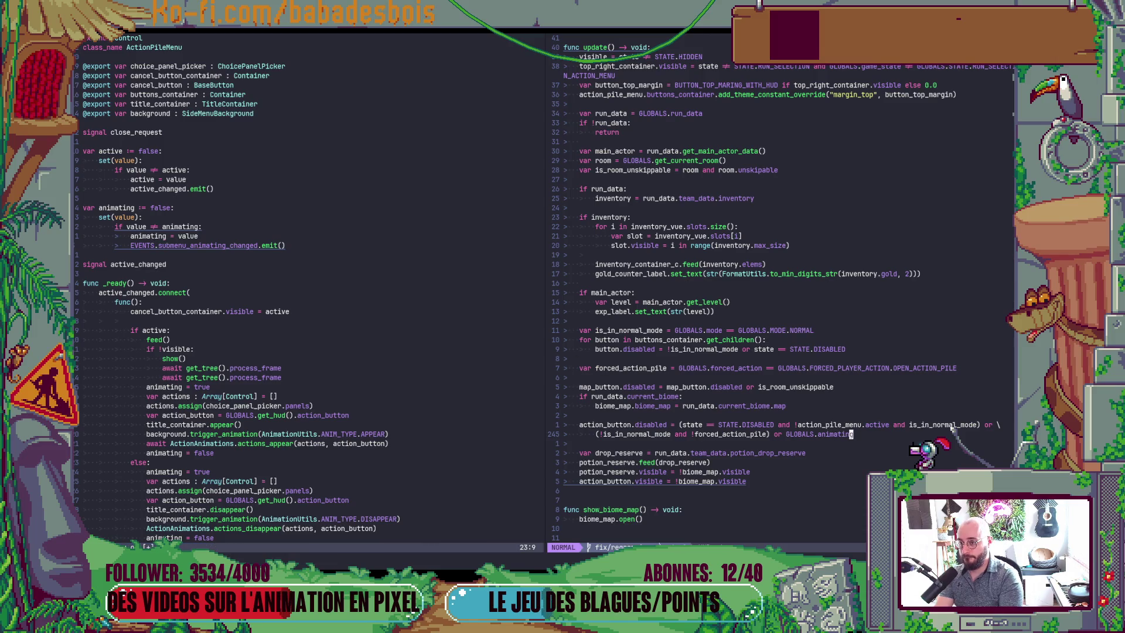
pyautogui.write('EVENTS')
pyautogui.press('Return')
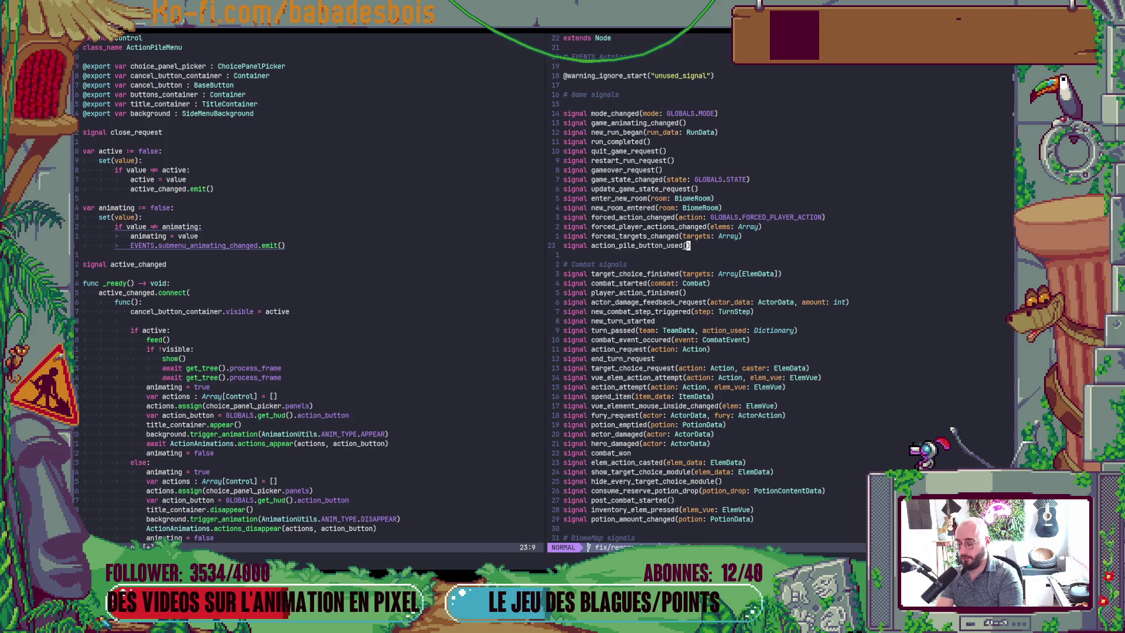
pyautogui.press('j')
pyautogui.hotkey('ctrl', 'd')
pyautogui.hotkey('ctrl', 'd')
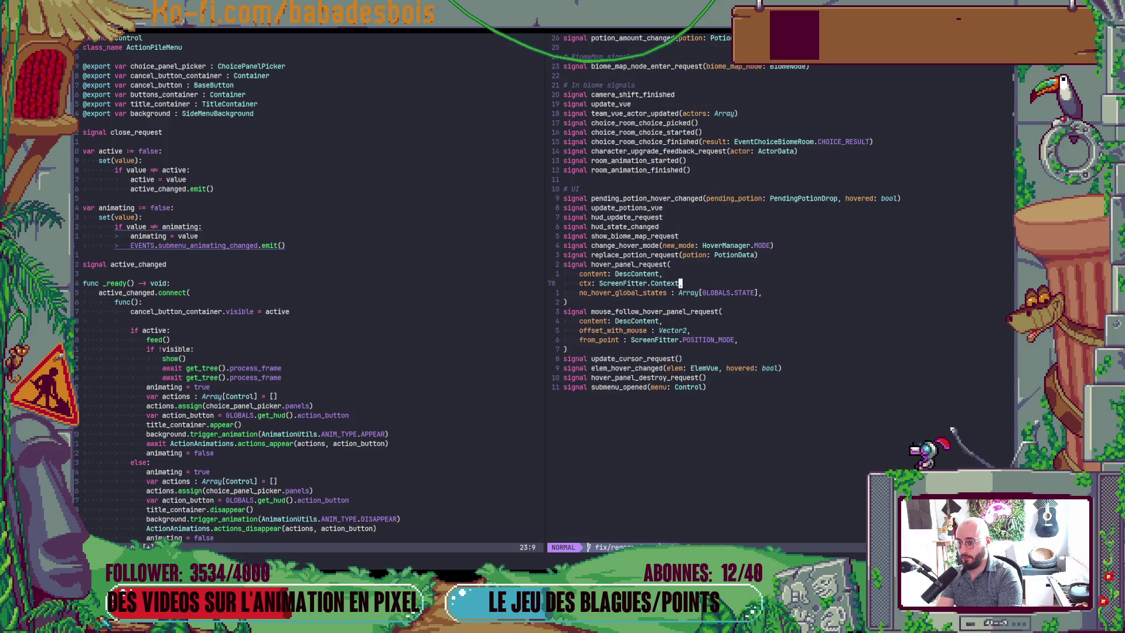
pyautogui.press('j')
pyautogui.press('j')
pyautogui.press('j')
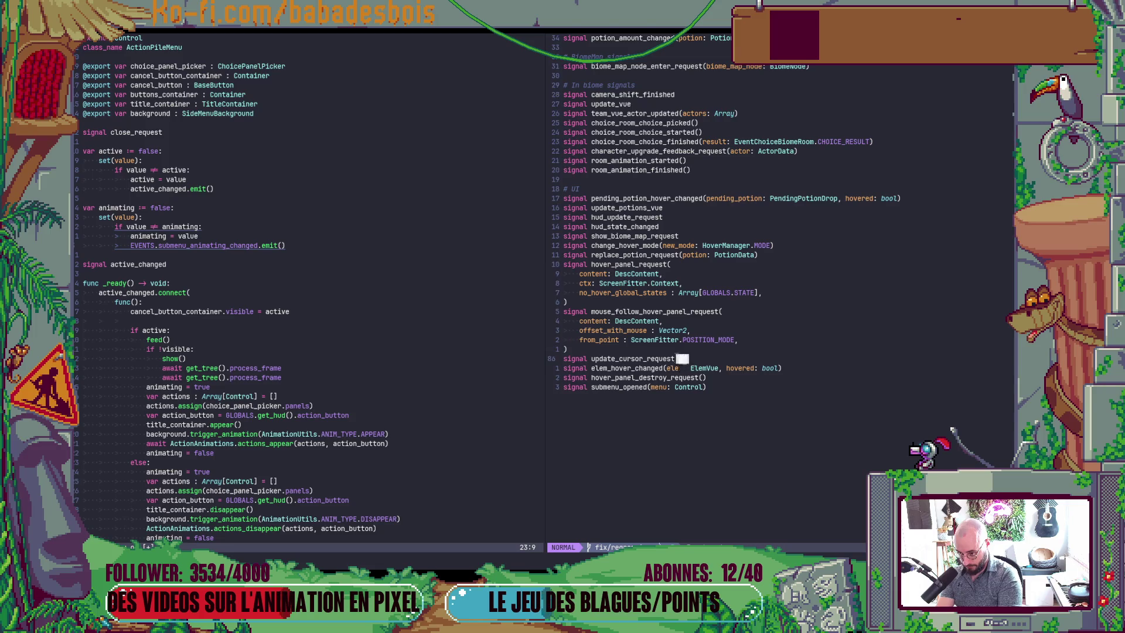
pyautogui.write('josiganl')
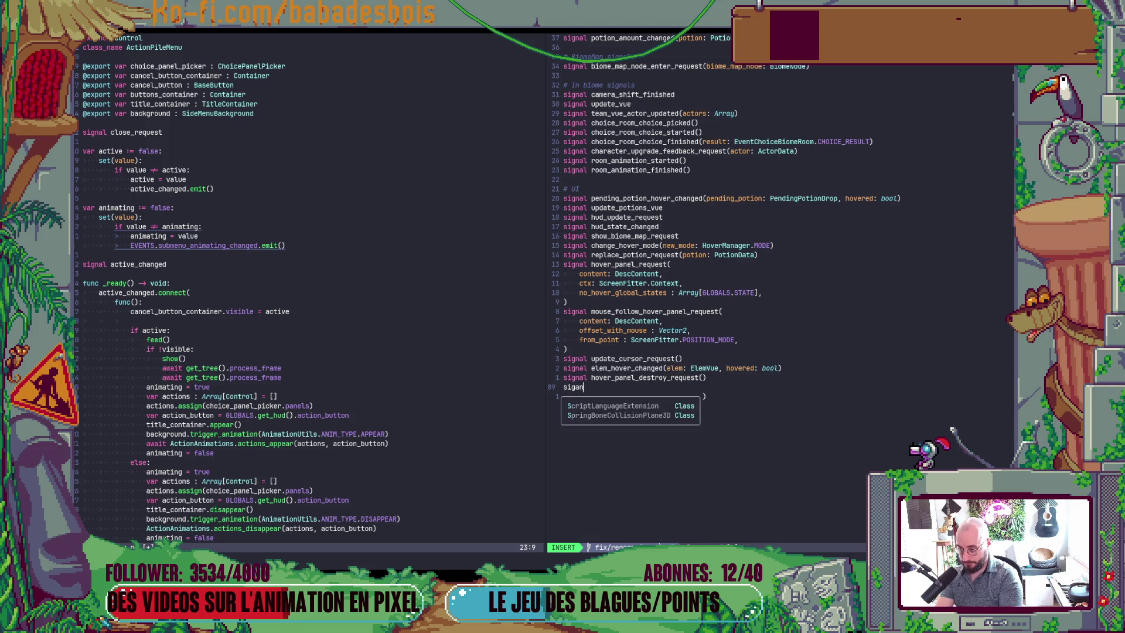
pyautogui.hotkey('ctrl', 'w')
pyautogui.write('signal sub')
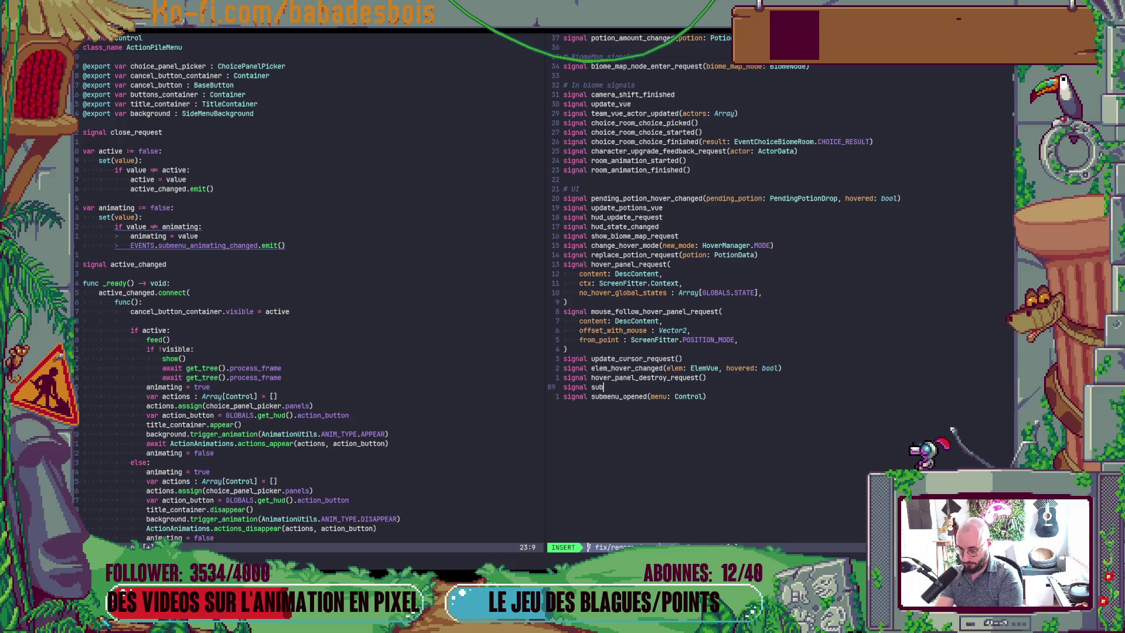
pyautogui.write('menu')
pyautogui.write('_animating')
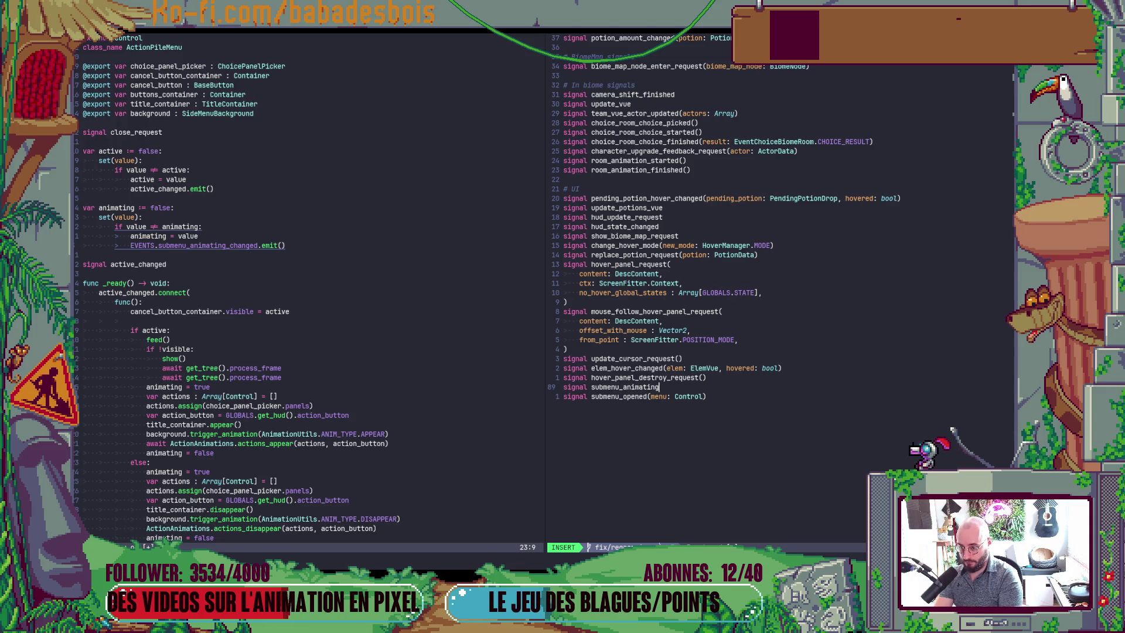
pyautogui.write('_changed')
pyautogui.press('Escape')
pyautogui.write(':')
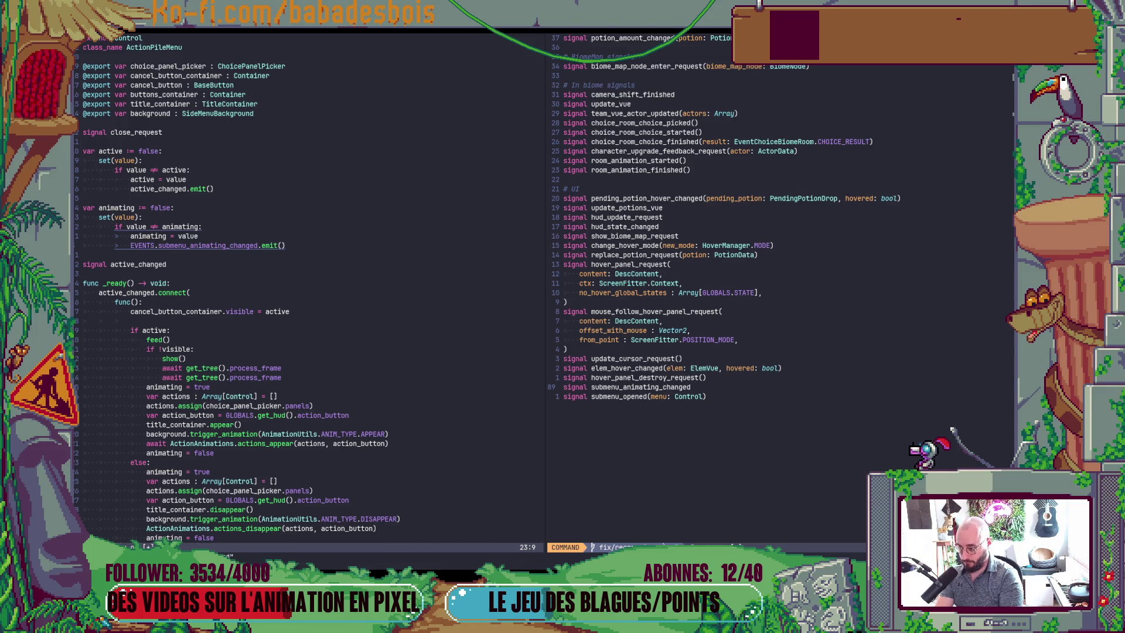
pyautogui.write('w')
pyautogui.press('Return')
# Save ActionPileMenu.gd and move focus toward the HUD.gd pane
pyautogui.hotkey('ctrl', 'w')
pyautogui.press('h')
pyautogui.press('$')
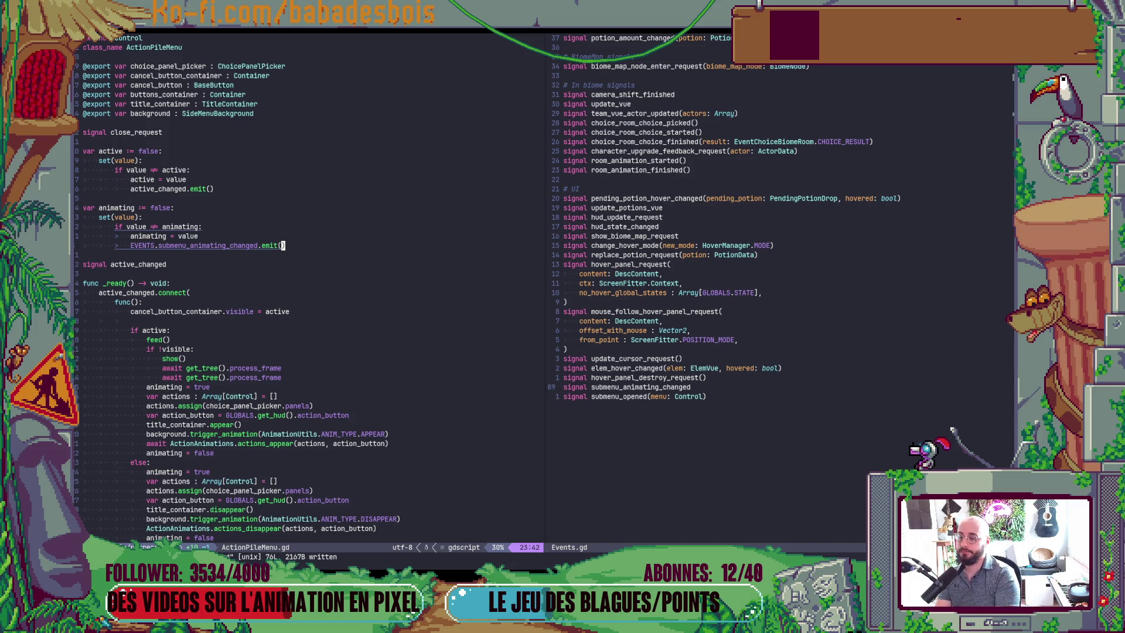
pyautogui.press('Escape')
pyautogui.hotkey('ctrl', 'w')
# Complete the action button's disabled condition with GLOBALS.animating in HUD.gd
pyautogui.press('l')
pyautogui.hotkey('ctrl', 'o')
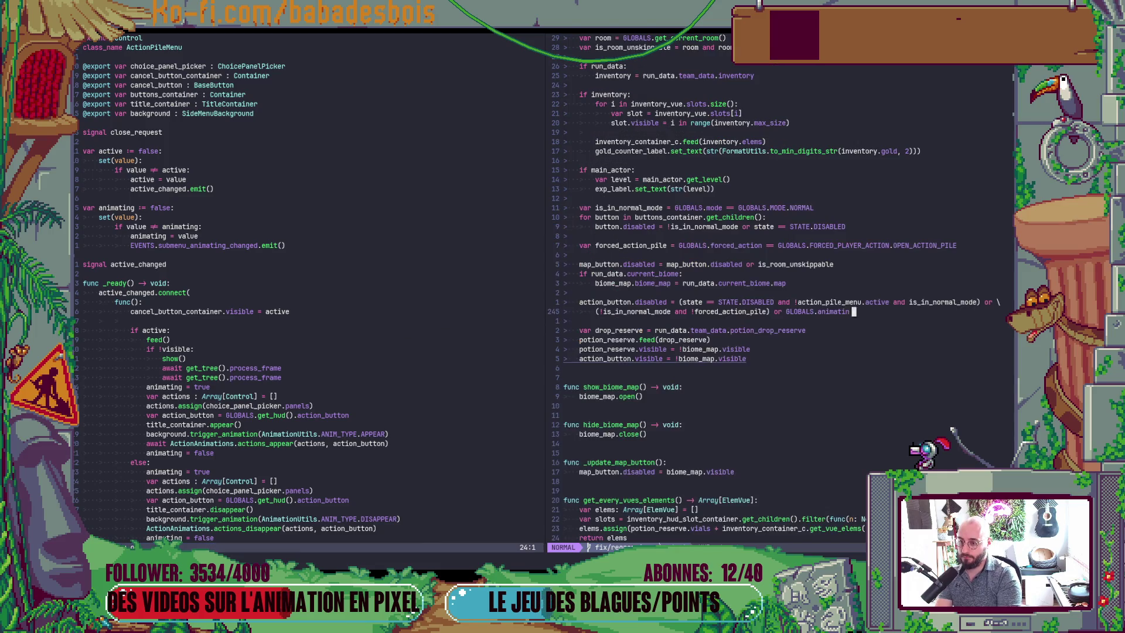
pyautogui.write('g')
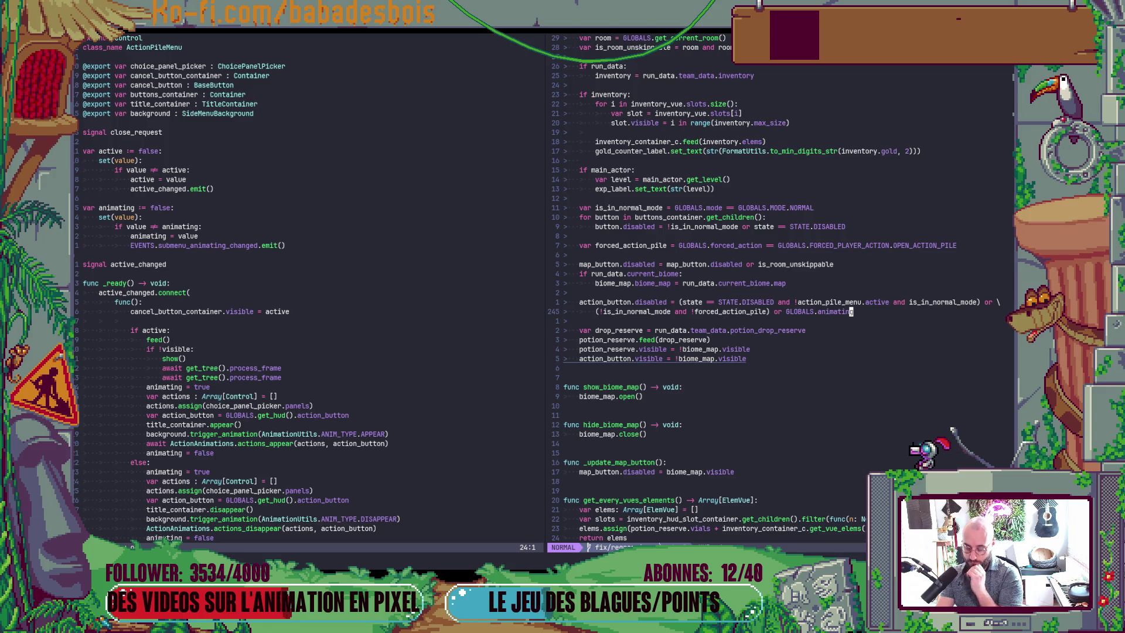
# Scroll HUD.gd from the top through the exported nodes to the hover setup, then bring up the file finder
pyautogui.press('g')
pyautogui.press('g')
pyautogui.hotkey('ctrl', 'd')
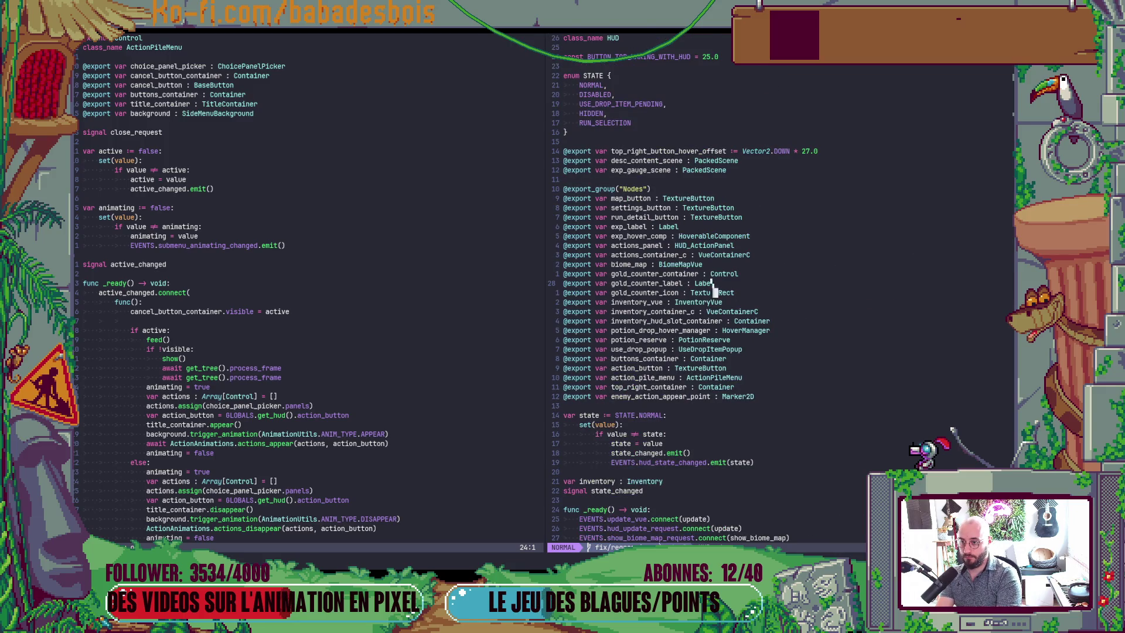
pyautogui.hotkey('ctrl', 'd')
pyautogui.hotkey('ctrl', 'u')
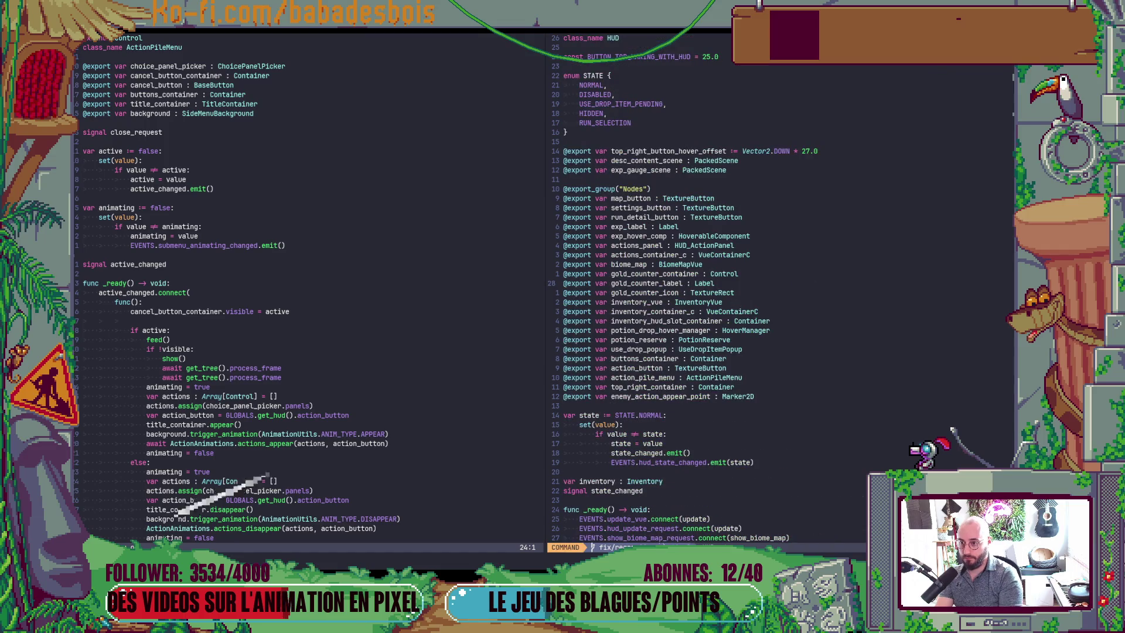
pyautogui.hotkey('ctrl', 'd')
pyautogui.hotkey('ctrl', 'd')
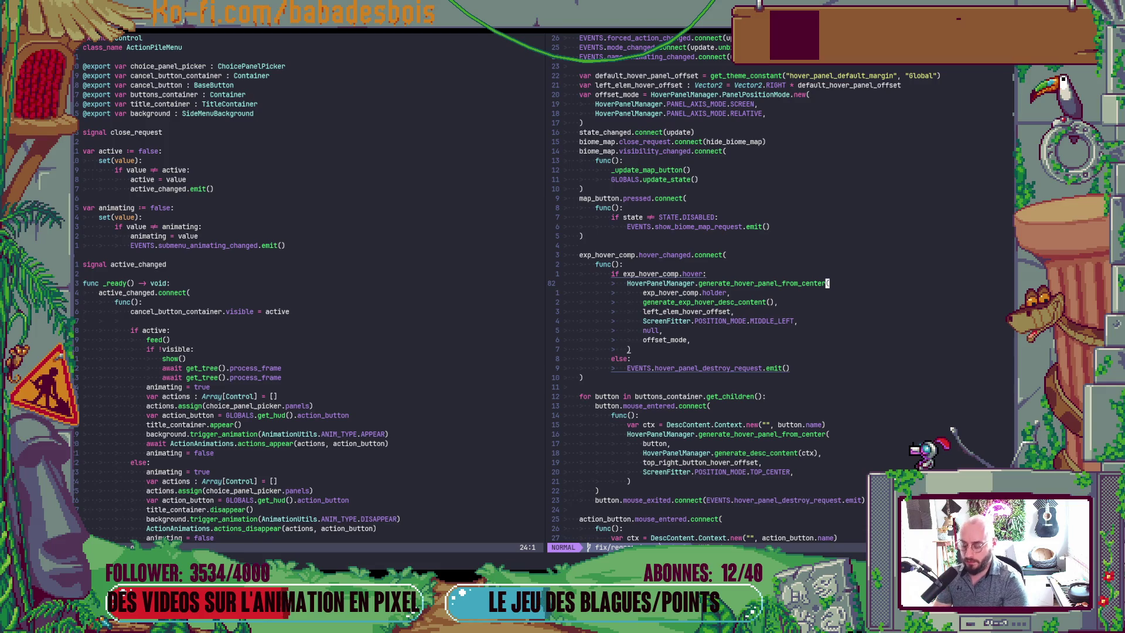
pyautogui.hotkey('ctrl', 'p')
# Open Globals.gd and add 'var hud = get_hud()' in _update_animating
pyautogui.write('game')
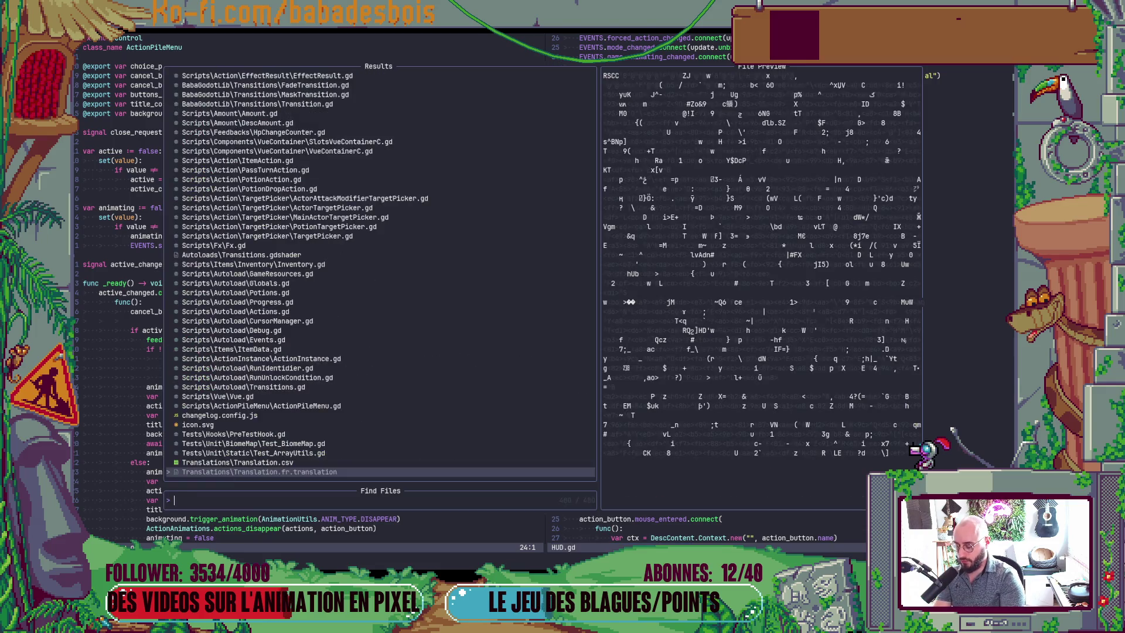
pyautogui.press('Return')
pyautogui.hotkey('ctrl', 'd')
pyautogui.hotkey('ctrl', 'd')
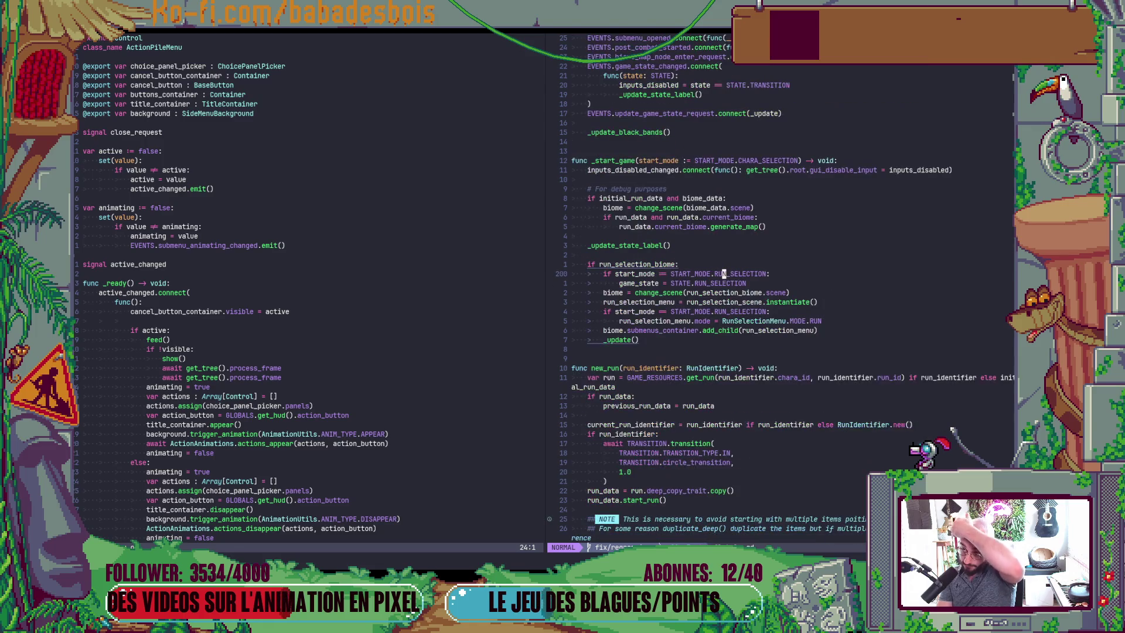
pyautogui.hotkey('ctrl', 'd')
pyautogui.hotkey('ctrl', 'd')
pyautogui.hotkey('ctrl', 'd')
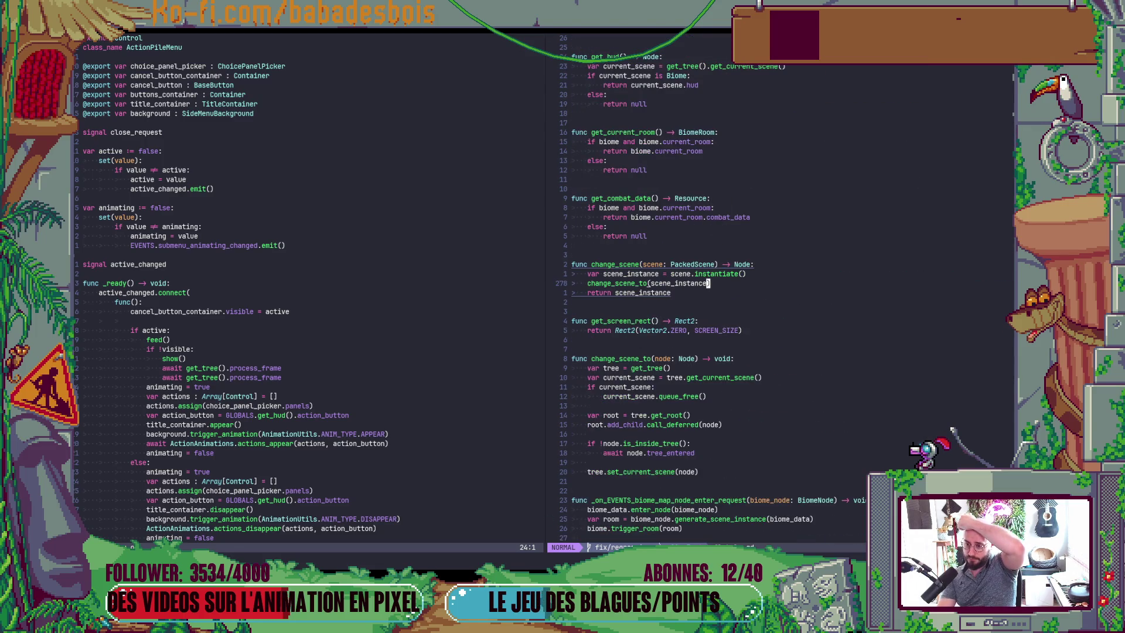
pyautogui.hotkey('ctrl', 'd')
pyautogui.hotkey('ctrl', 'd')
pyautogui.hotkey('ctrl', 'd')
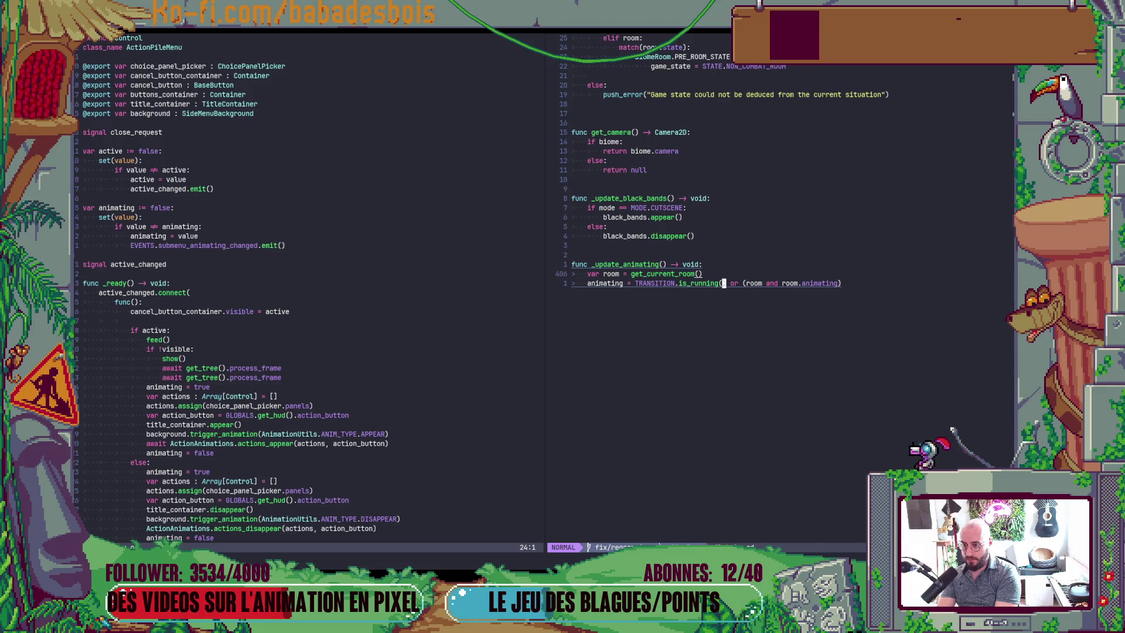
pyautogui.write('kovar hud')
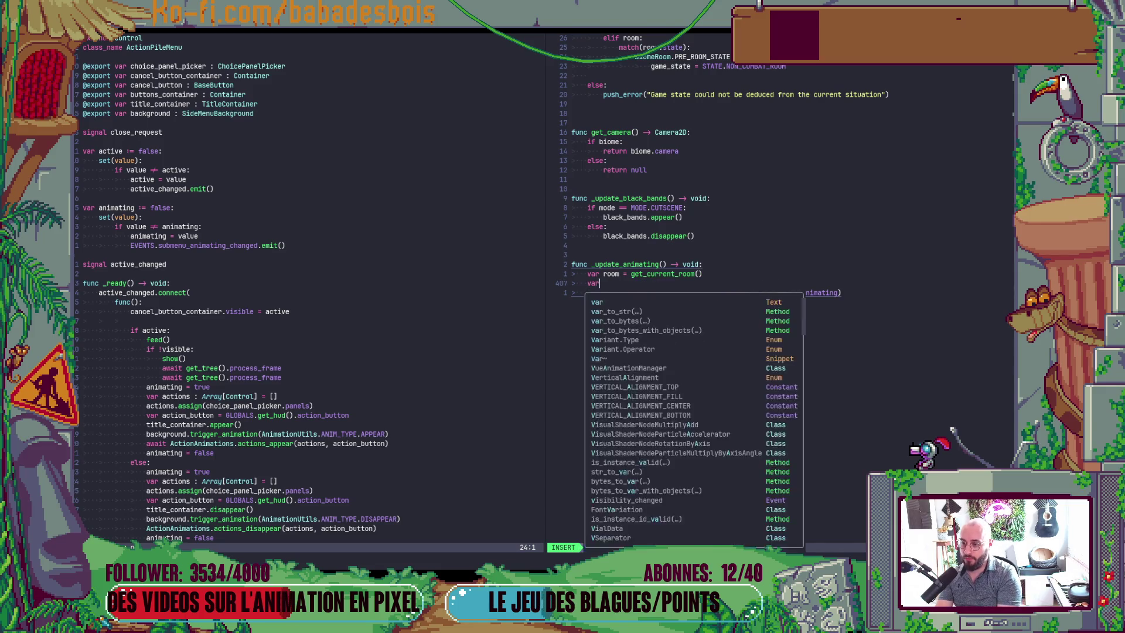
pyautogui.write('get_')
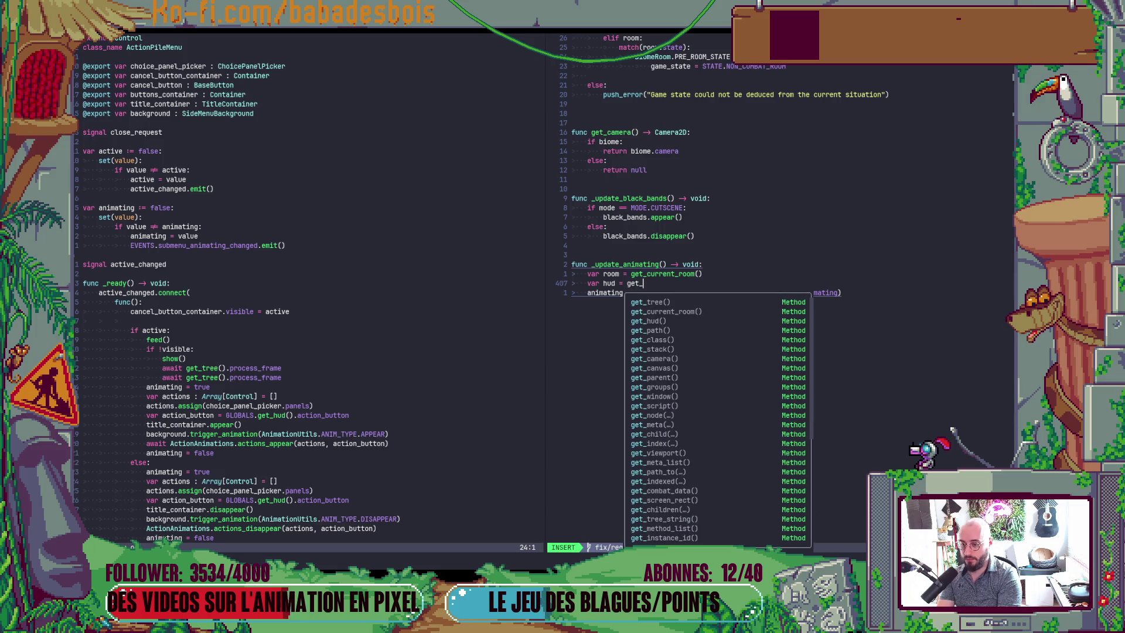
pyautogui.press('Tab')
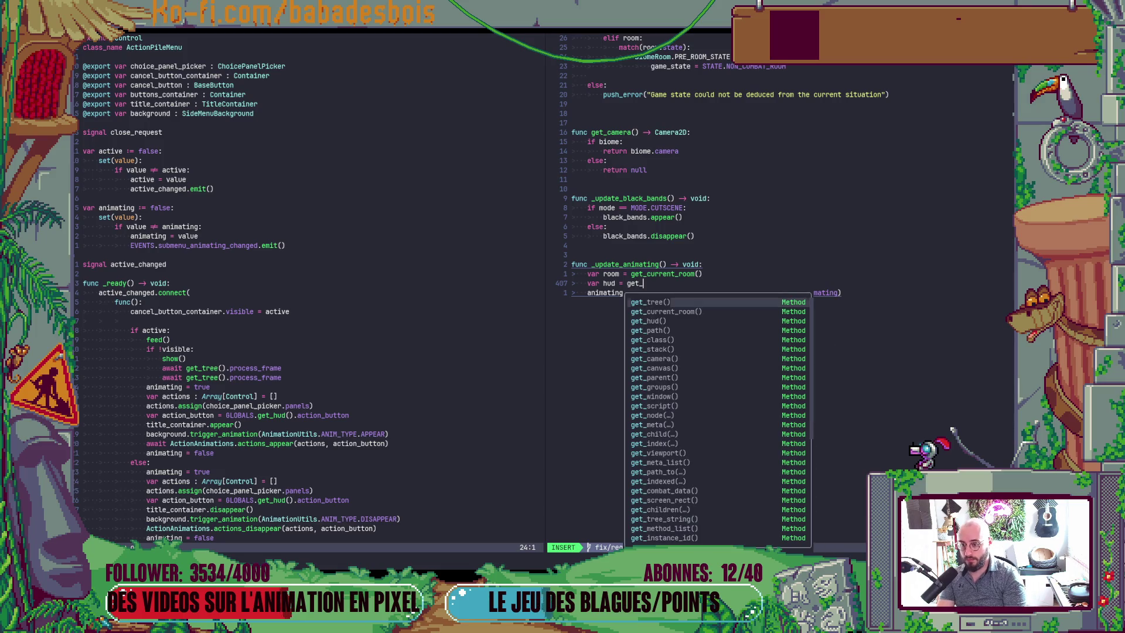
pyautogui.press('Tab')
pyautogui.press('Tab')
pyautogui.press('Tab')
pyautogui.press('Return')
pyautogui.press('Escape')
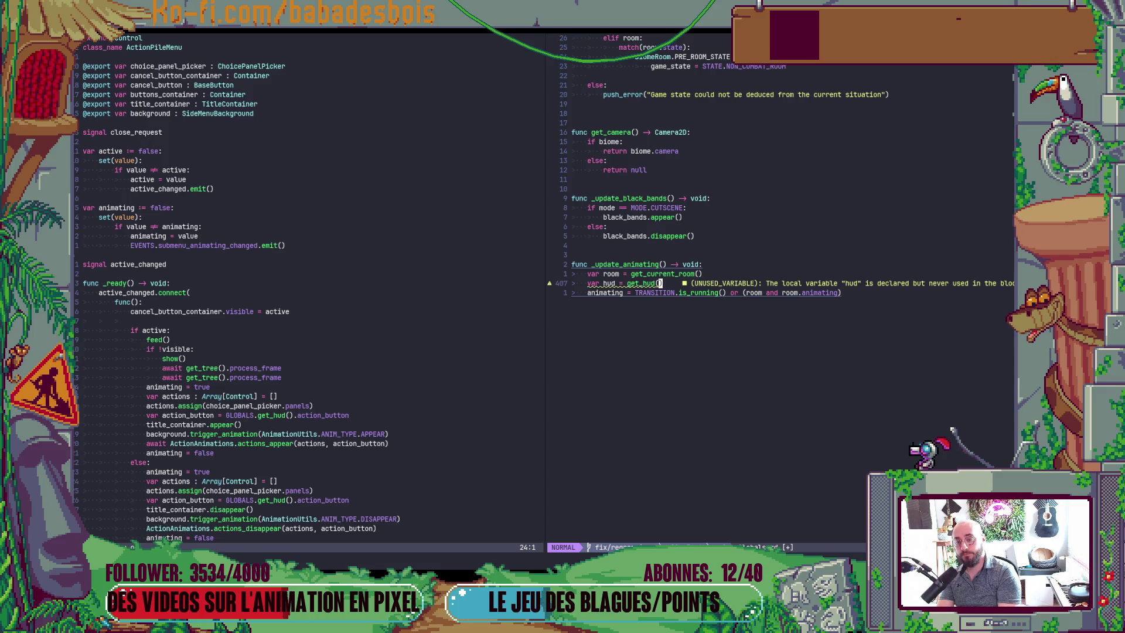
# Start extending the animating assignment with 'or (hud and hud.'
pyautogui.press('b')
pyautogui.press('b')
pyautogui.press('b')
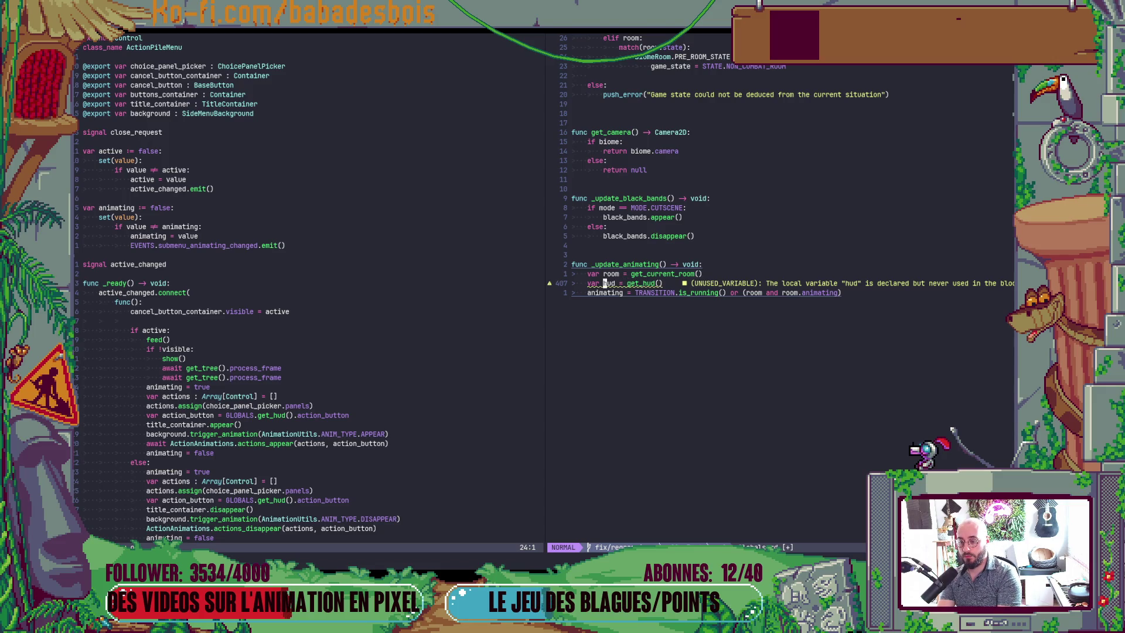
pyautogui.write('jA ')
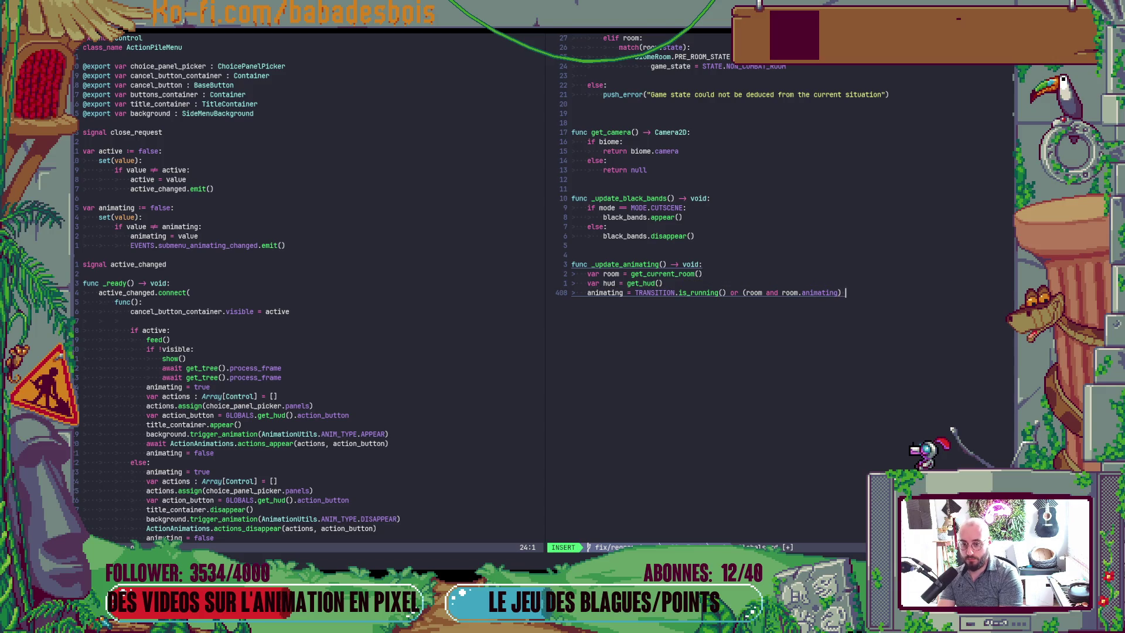
pyautogui.write('or (')
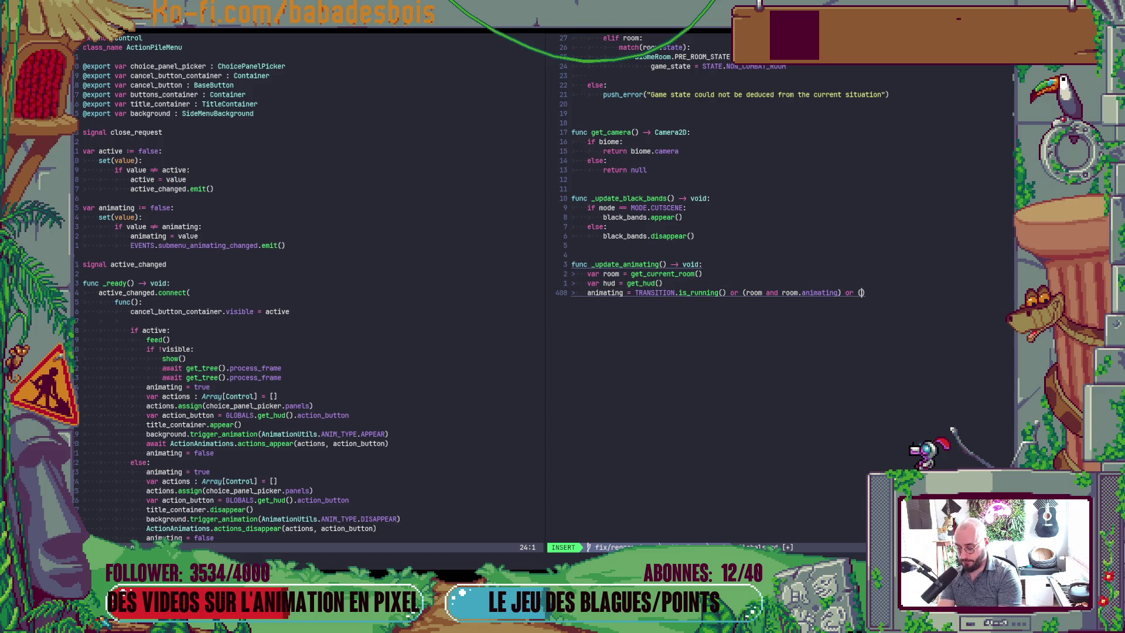
pyautogui.write('hud ')
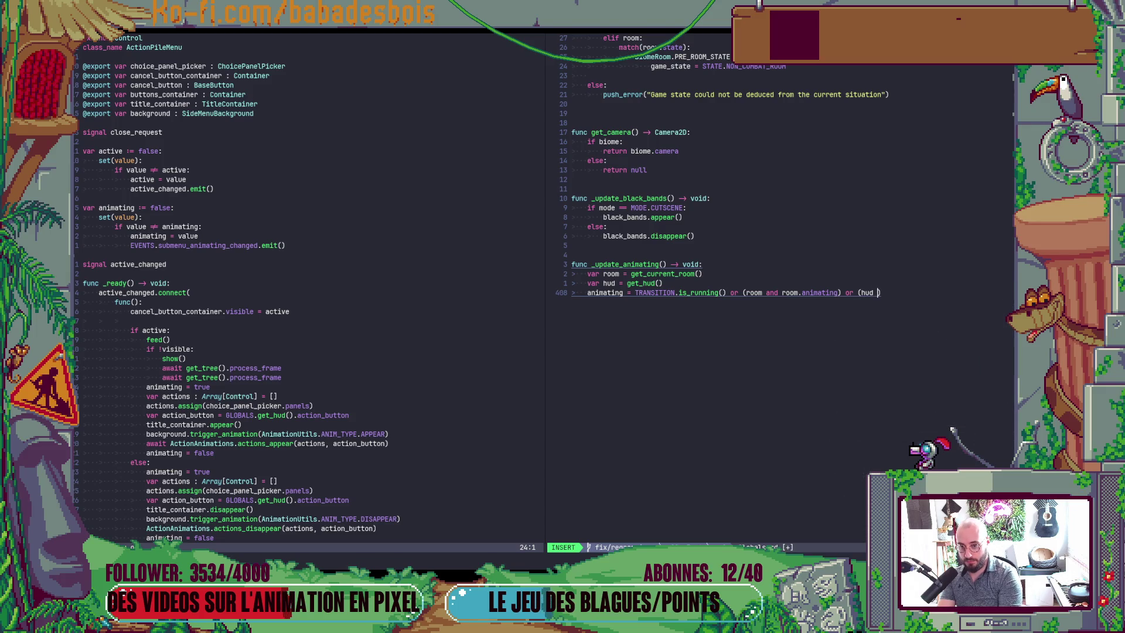
pyautogui.write('and h')
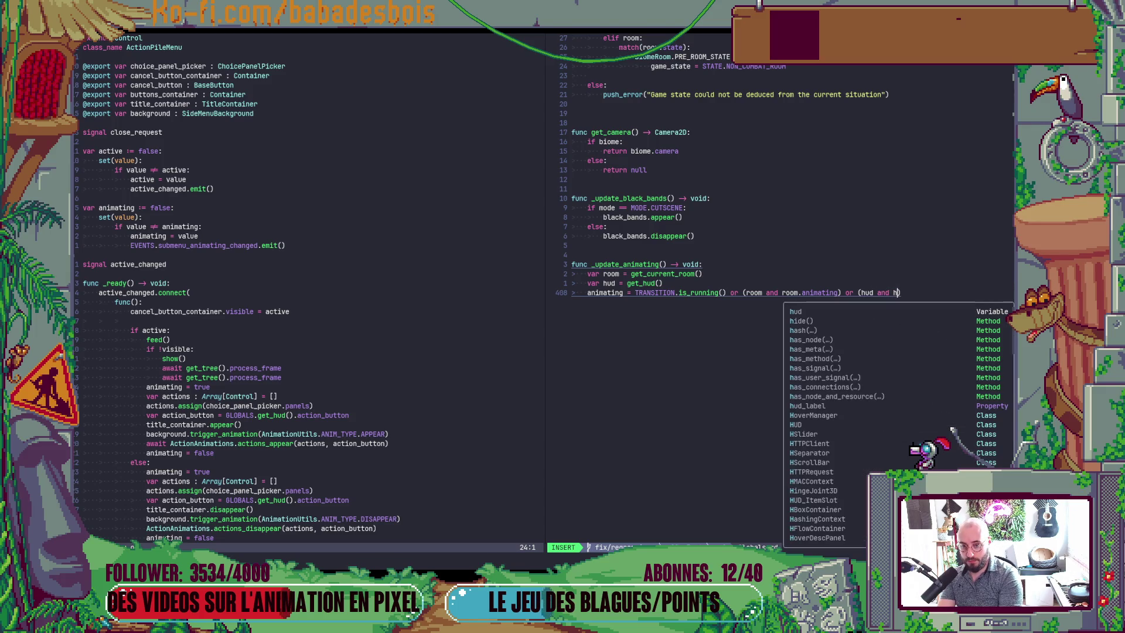
pyautogui.write('ud.')
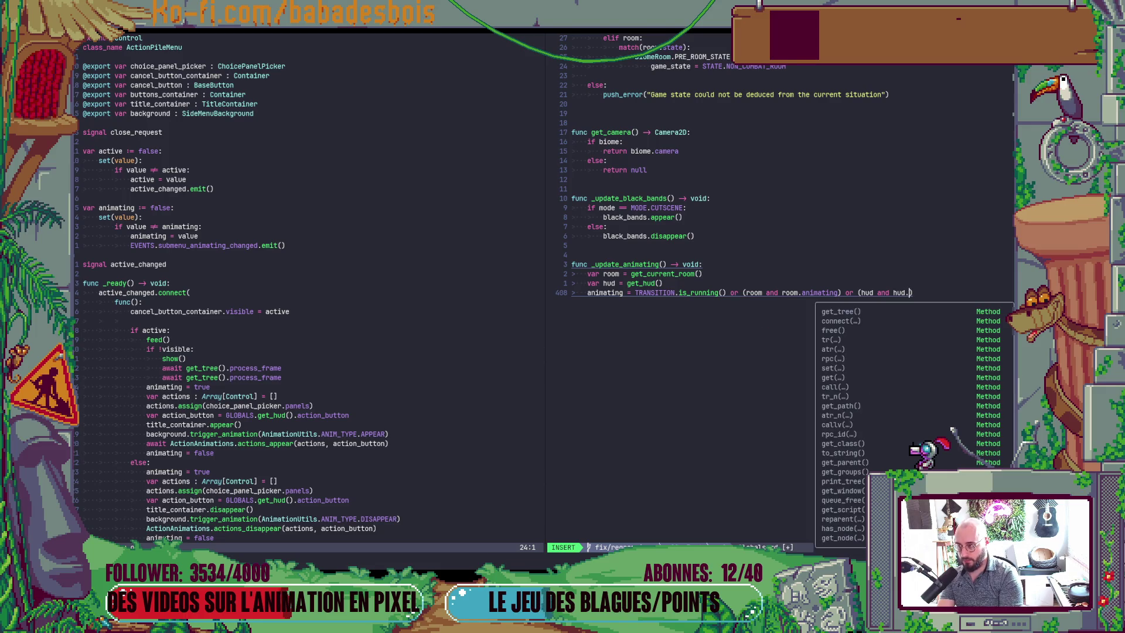
pyautogui.write('ad')
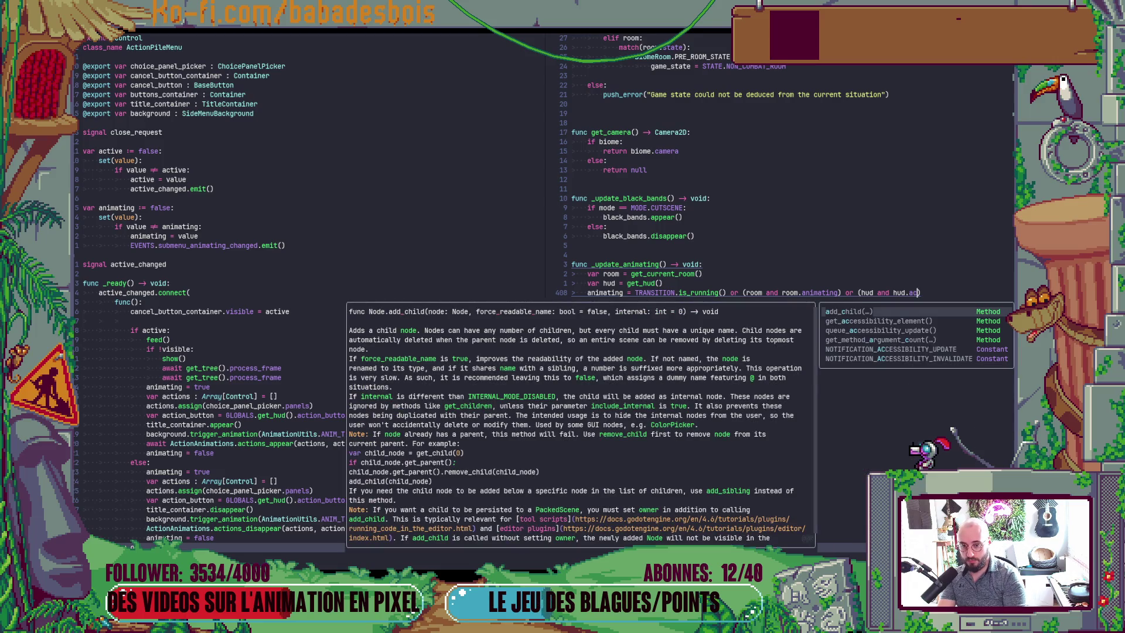
pyautogui.press('BackSpace')
pyautogui.press('BackSpace')
# Open HUD.gd in the left pane and search it for 'action'
pyautogui.press('Escape')
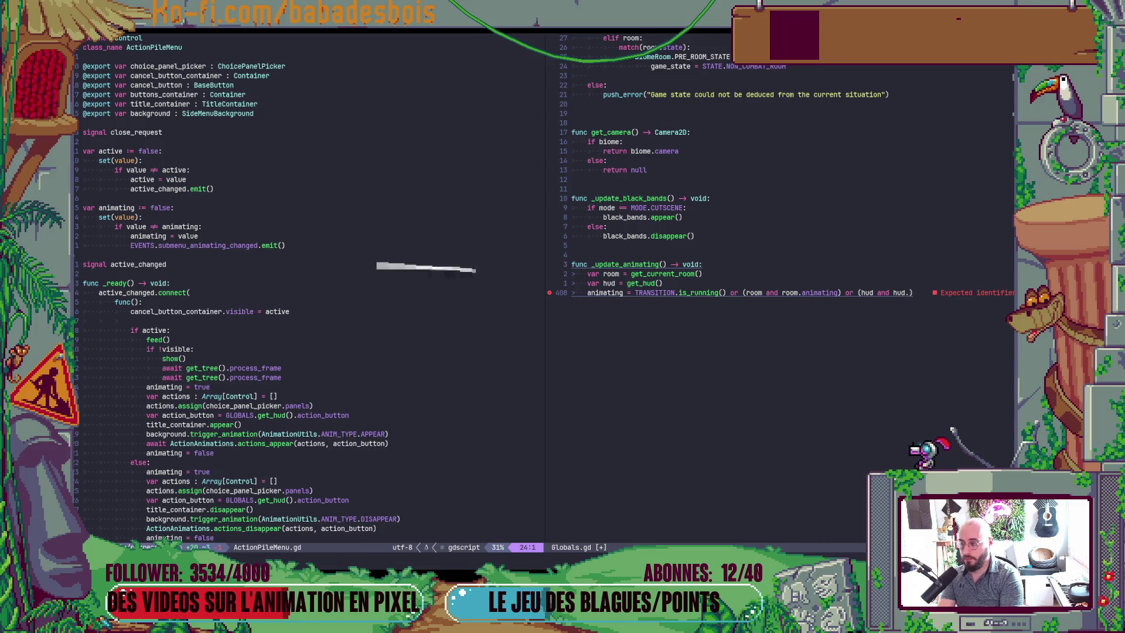
pyautogui.hotkey('ctrl', 'p')
pyautogui.write('hud')
pyautogui.press('Return')
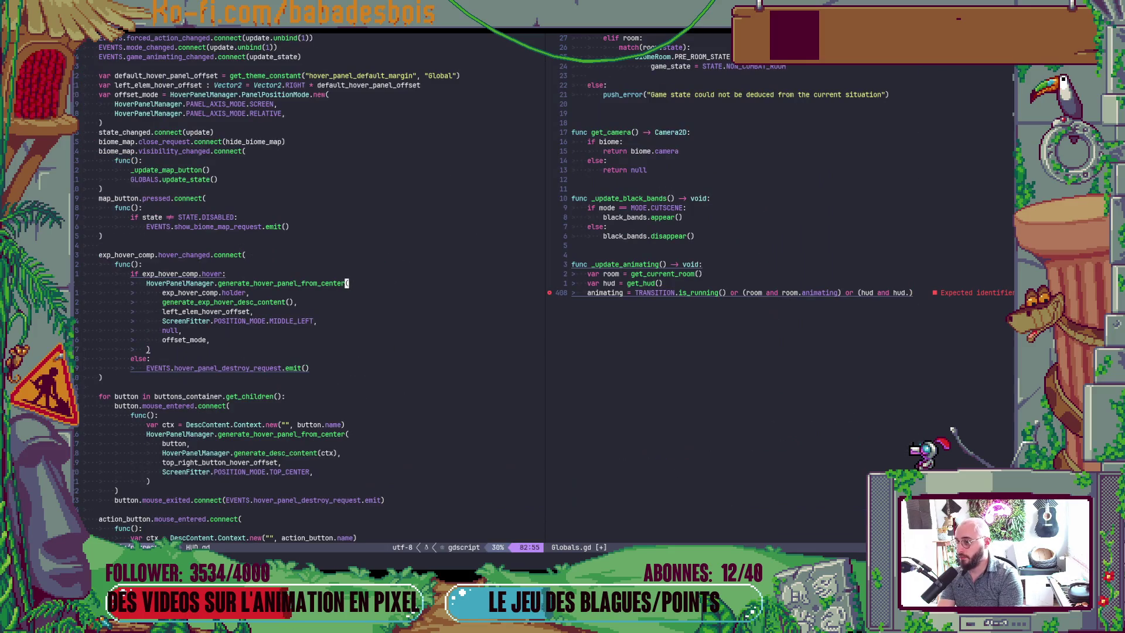
pyautogui.press('g')
pyautogui.press('g')
pyautogui.write('/action')
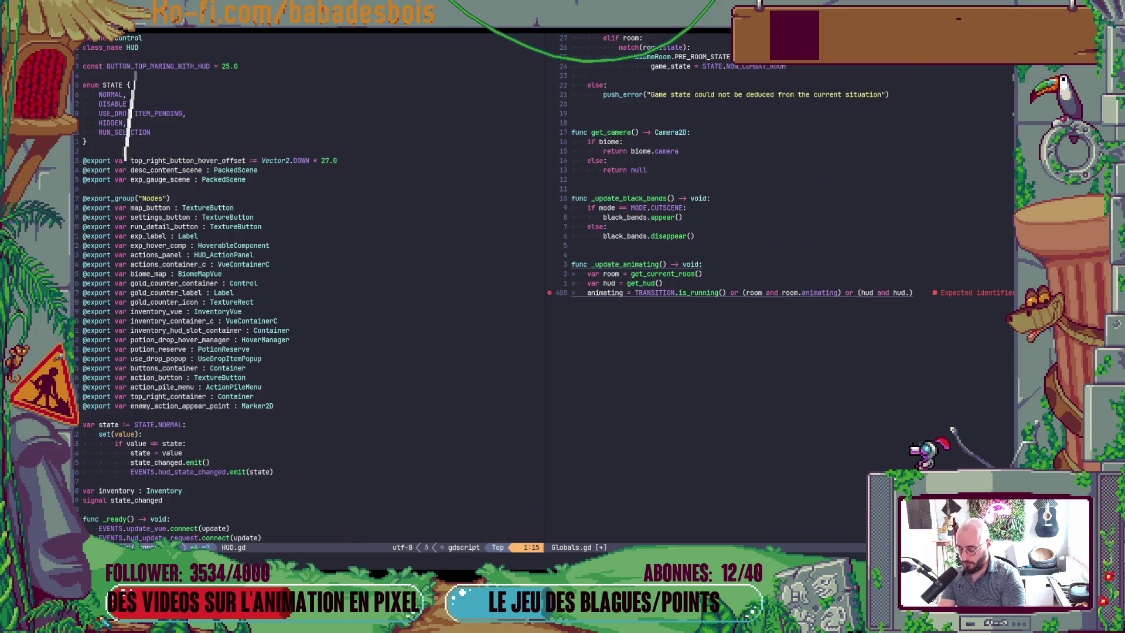
pyautogui.press('Return')
# Continue the Globals clause with 'and hud.action_pile_menu'
pyautogui.hotkey('ctrl', 'w')
pyautogui.press('l')
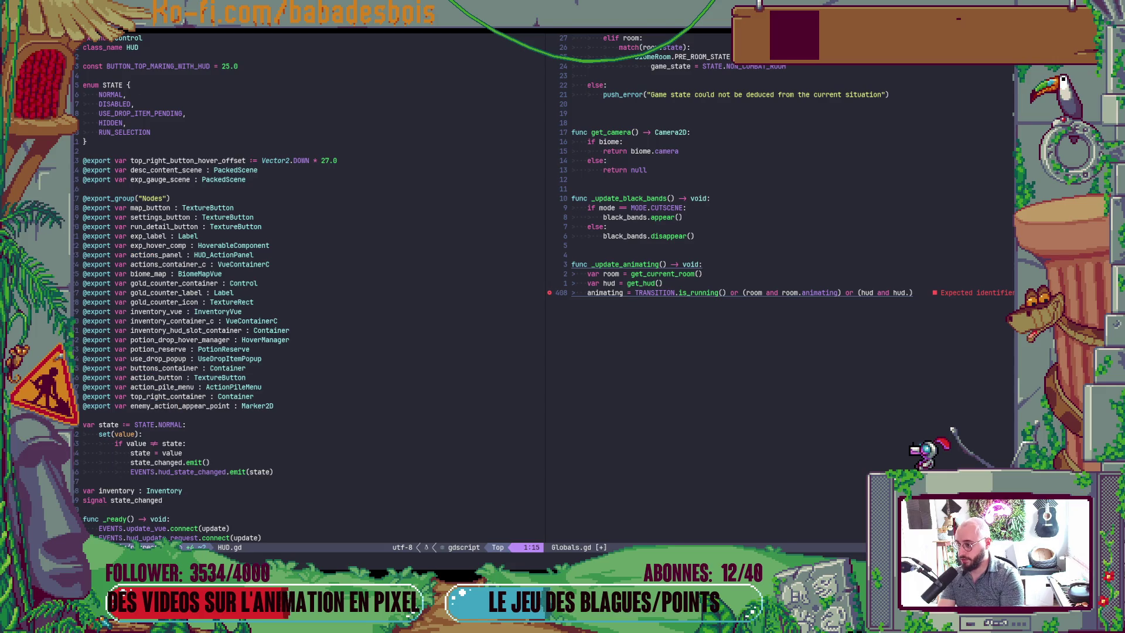
pyautogui.write('and hud.action_pi ')
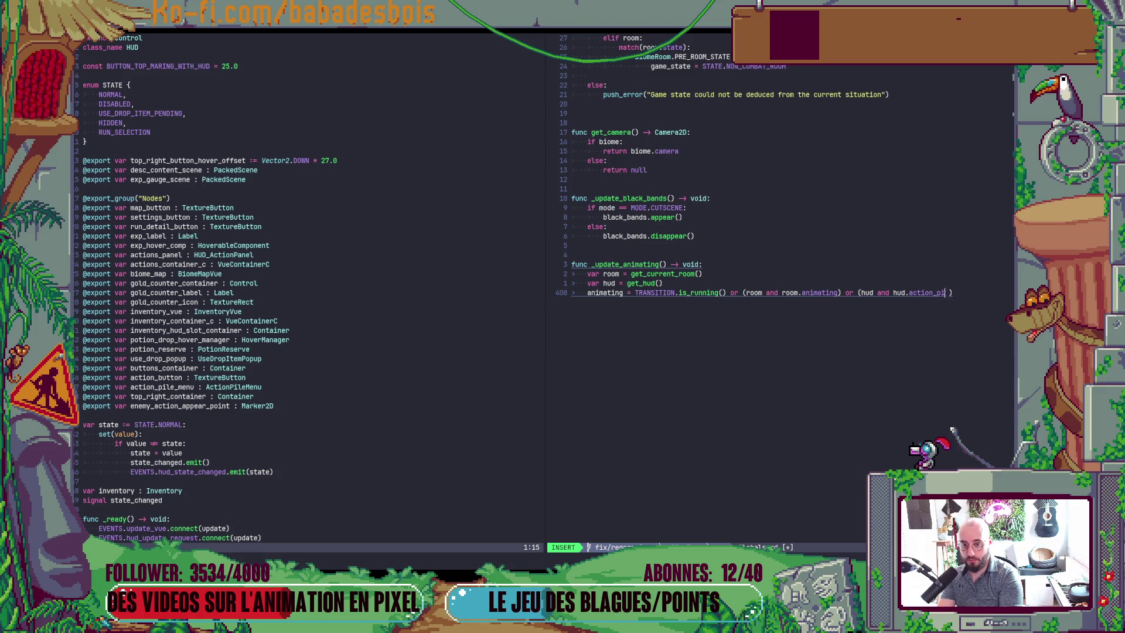
pyautogui.write('le_m')
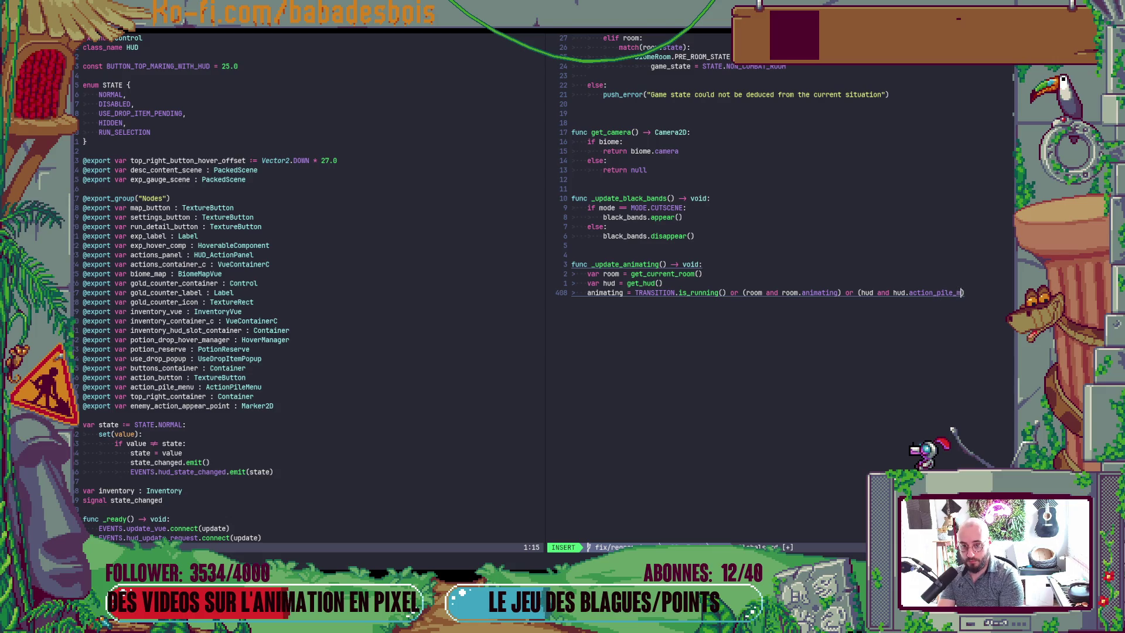
pyautogui.write('e')
pyautogui.write('nu')
pyautogui.press('Escape')
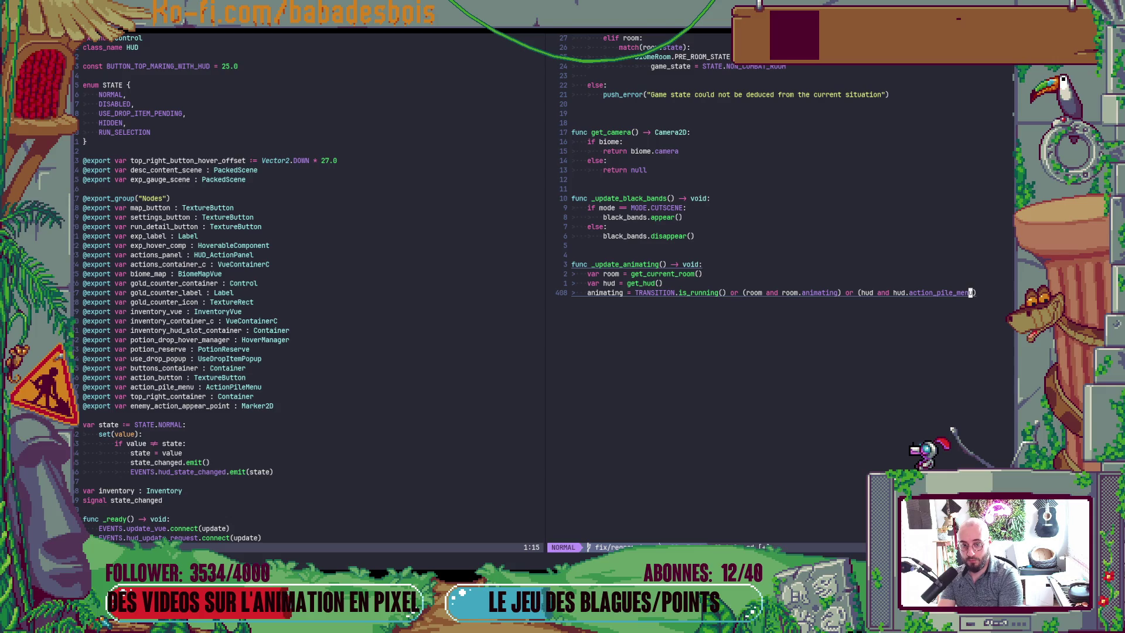
# Annotate the hud variable as ': HUD' and add a space before the closing parenthesis
pyautogui.press('k')
pyautogui.press('b')
pyautogui.press('b')
pyautogui.press('b')
pyautogui.press('b')
pyautogui.write('ew')
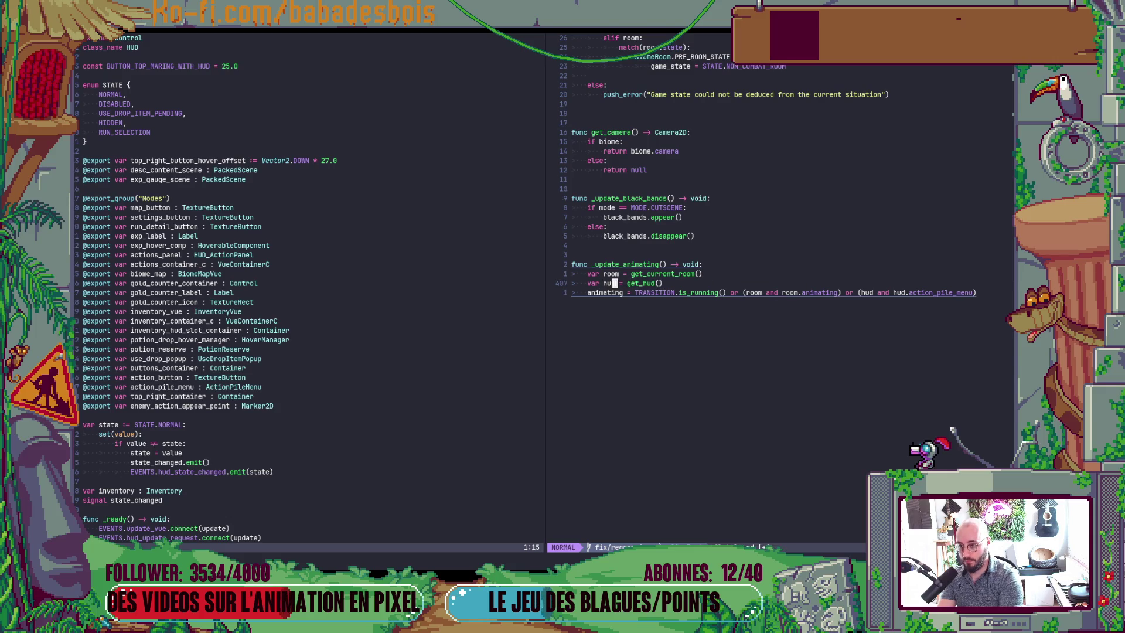
pyautogui.write('i')
pyautogui.write(': HUD')
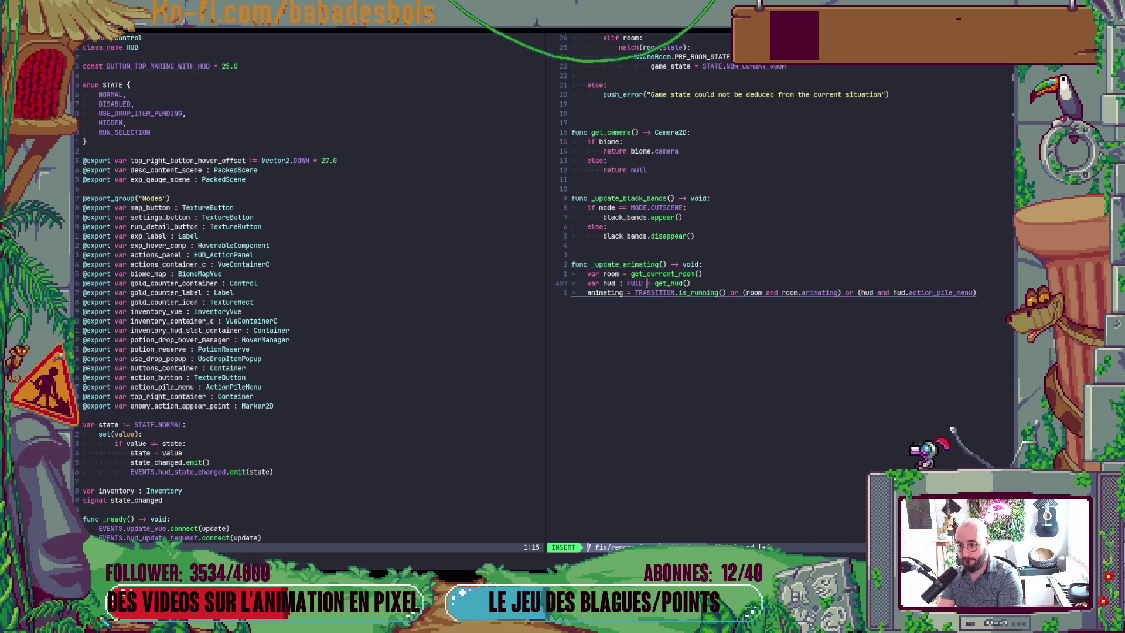
pyautogui.press('Escape')
pyautogui.press('j')
pyautogui.press('$')
pyautogui.press('i')
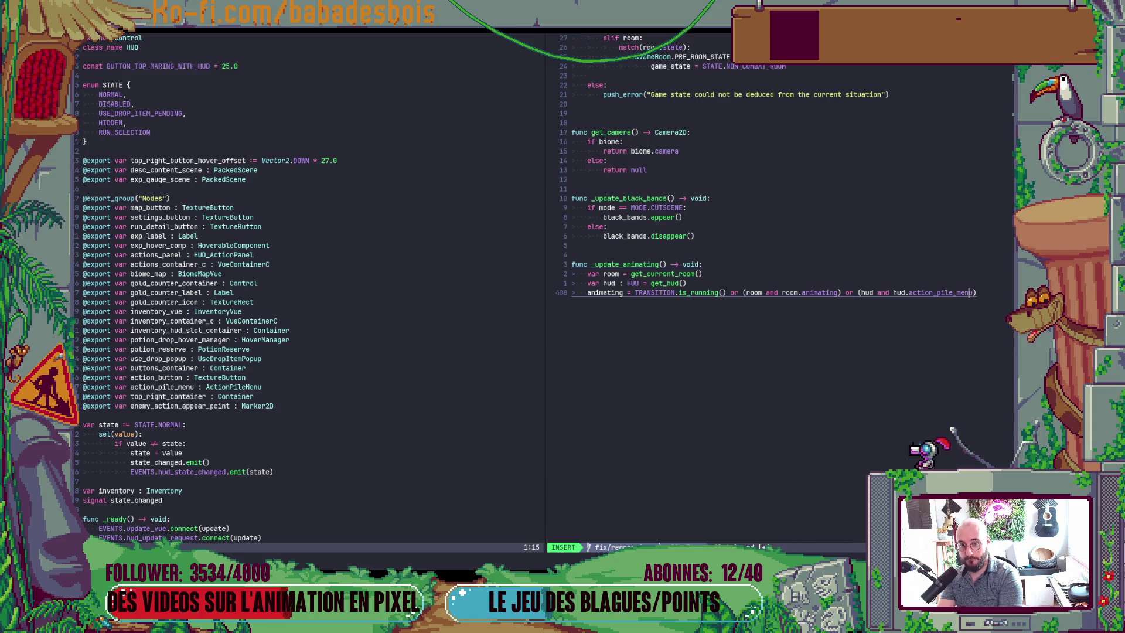
pyautogui.write('u')
pyautogui.press('Escape')
pyautogui.press('a')
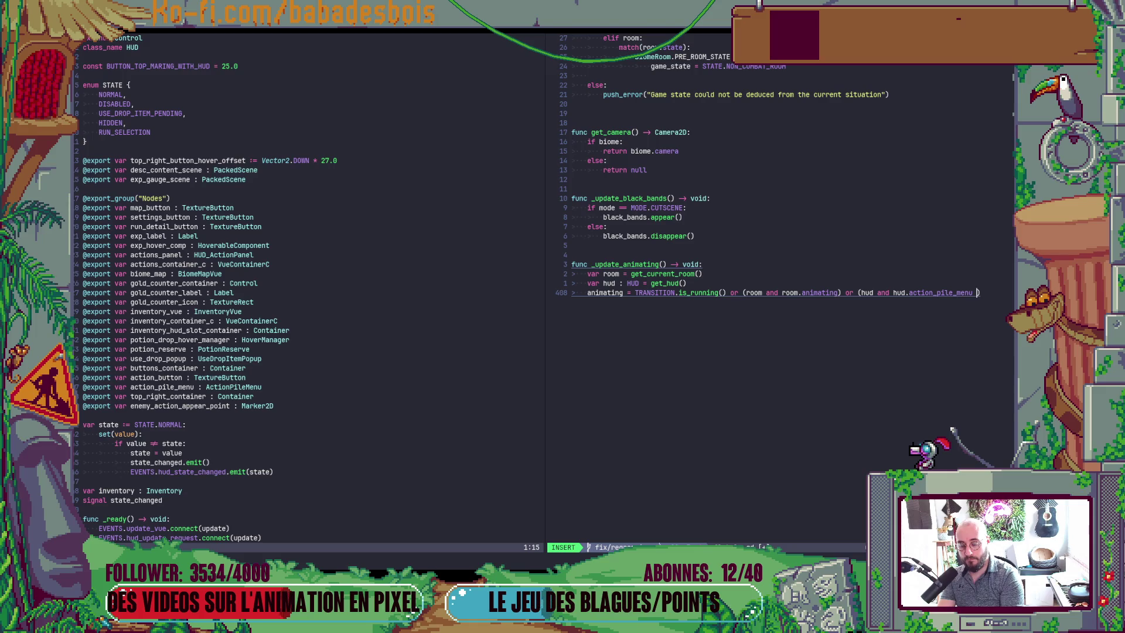
pyautogui.press('Escape')
pyautogui.press('b')
pyautogui.press('b')
pyautogui.press('b')
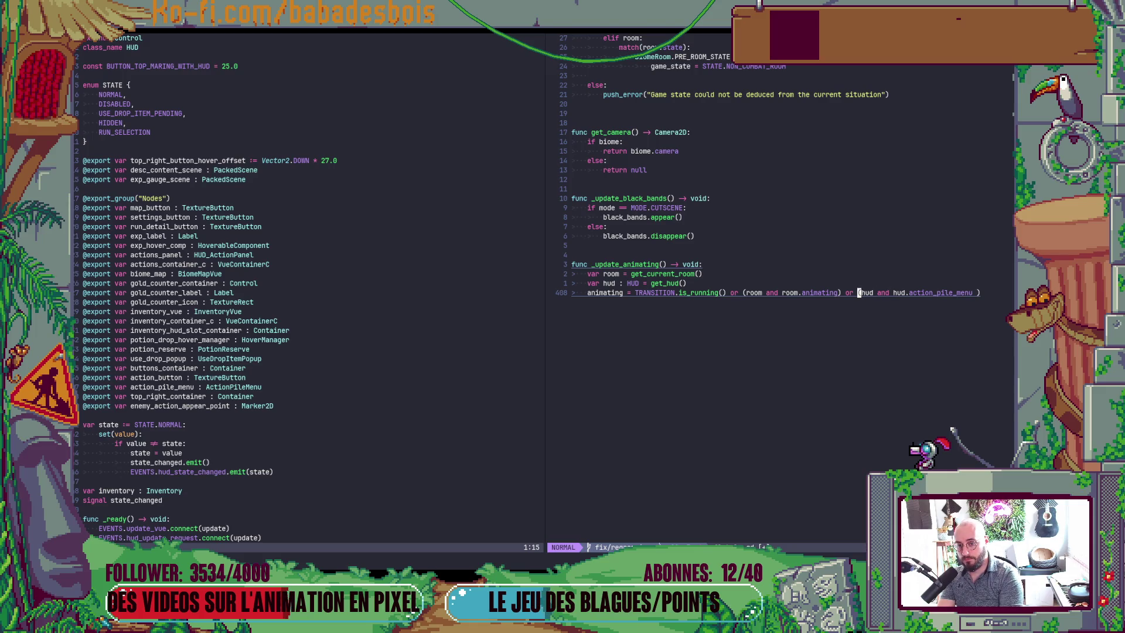
# Break the hud condition onto a continuation line with '\' and reduce its indent
pyautogui.write('i')
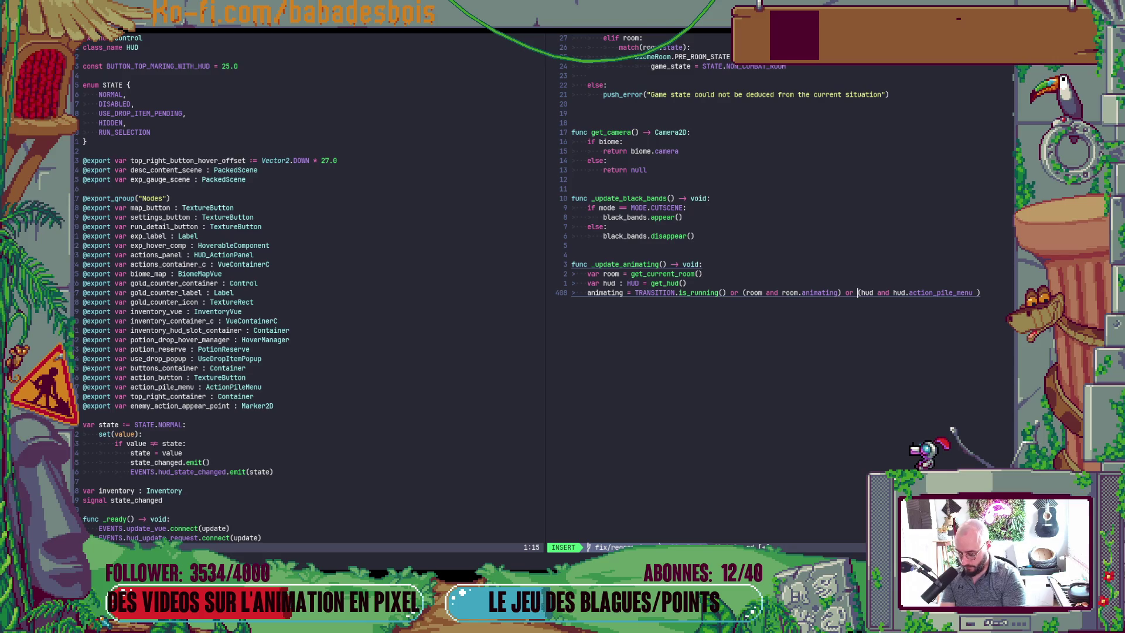
pyautogui.write('\\')
pyautogui.press('Return')
pyautogui.press('Escape')
pyautogui.press('$')
pyautogui.press('b')
pyautogui.press('b')
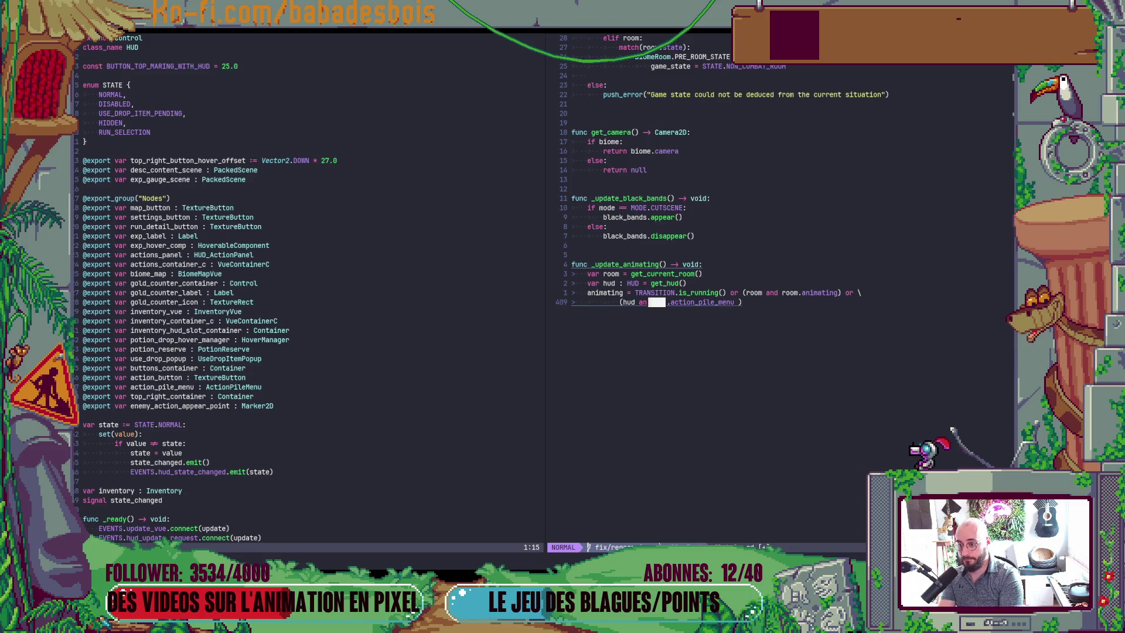
pyautogui.press('b')
pyautogui.press('b')
pyautogui.press('k')
pyautogui.press('$')
pyautogui.press('j')
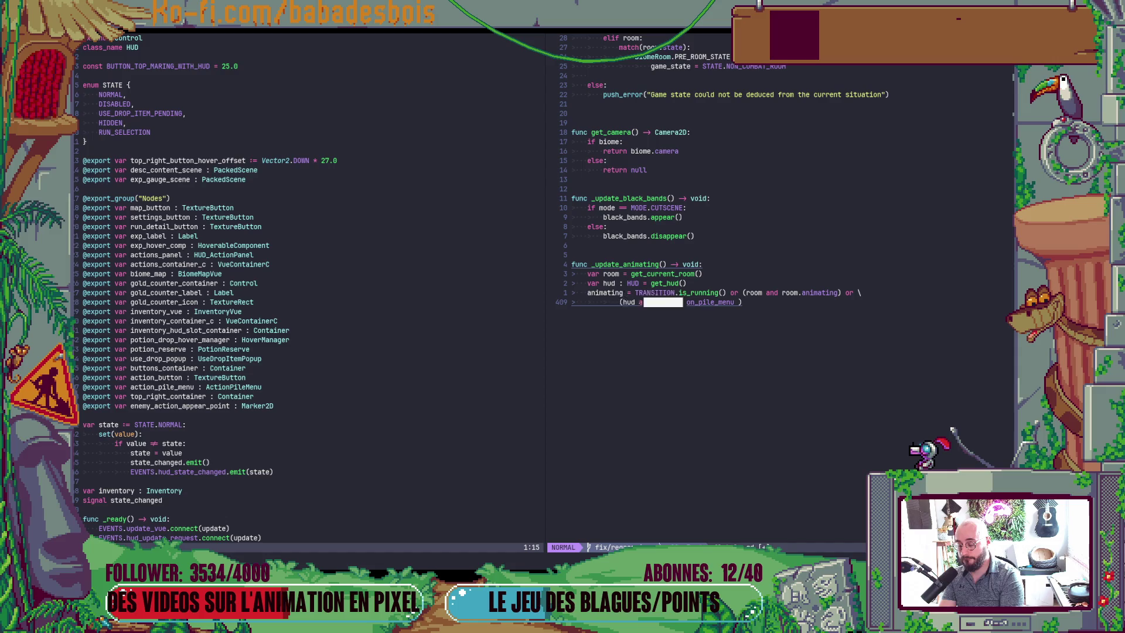
pyautogui.press('less')
pyautogui.press('less')
# Append 'and hud.action_pile_menu.animating)' to the continuation line and save Globals.gd
pyautogui.press('A')
pyautogui.write('h')
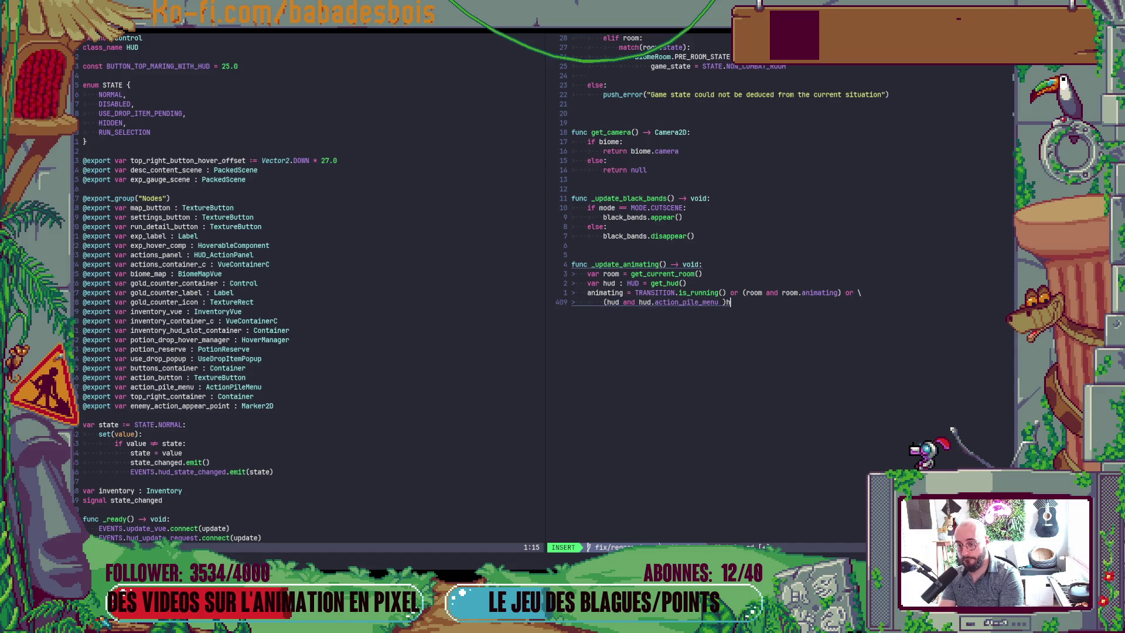
pyautogui.press('BackSpace')
pyautogui.press('BackSpace')
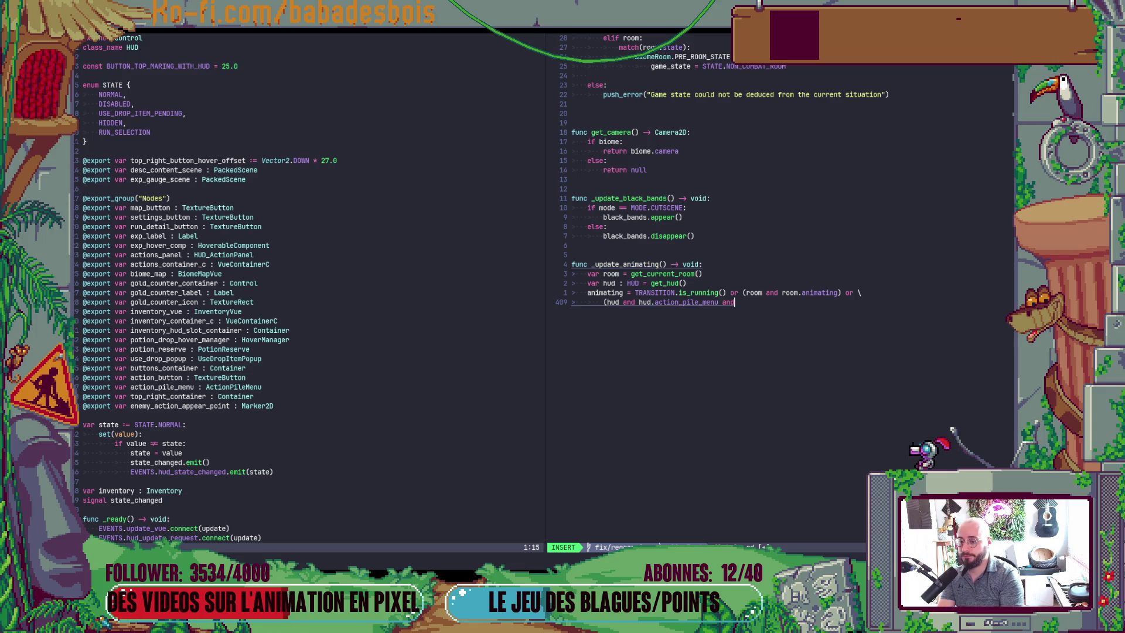
pyautogui.write('and hud.')
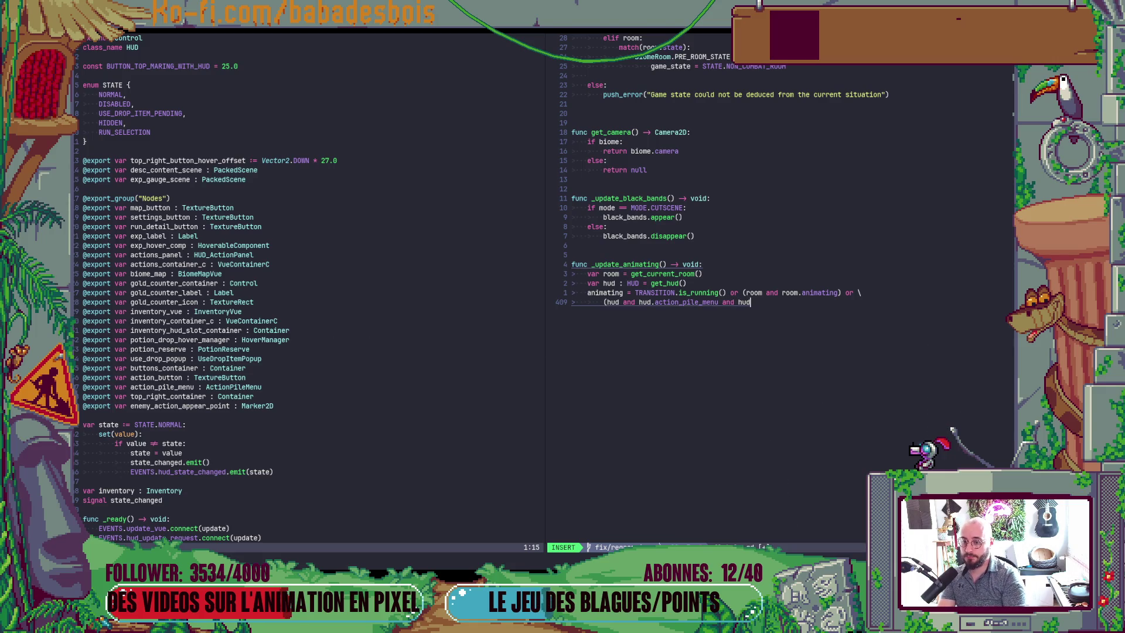
pyautogui.write('a')
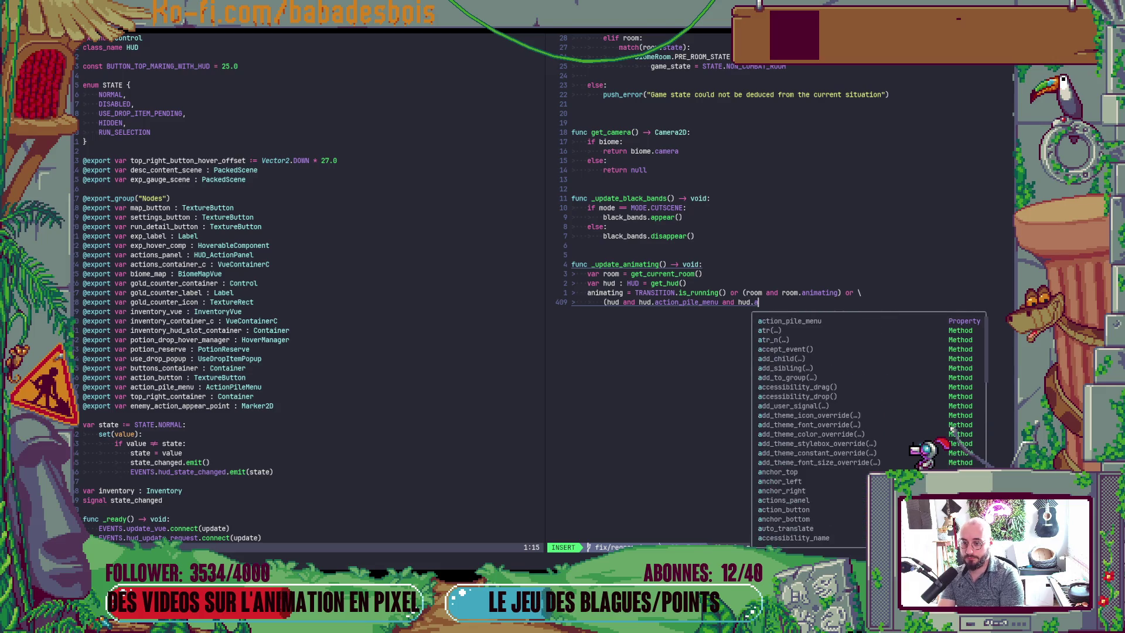
pyautogui.press('Tab')
pyautogui.write('.')
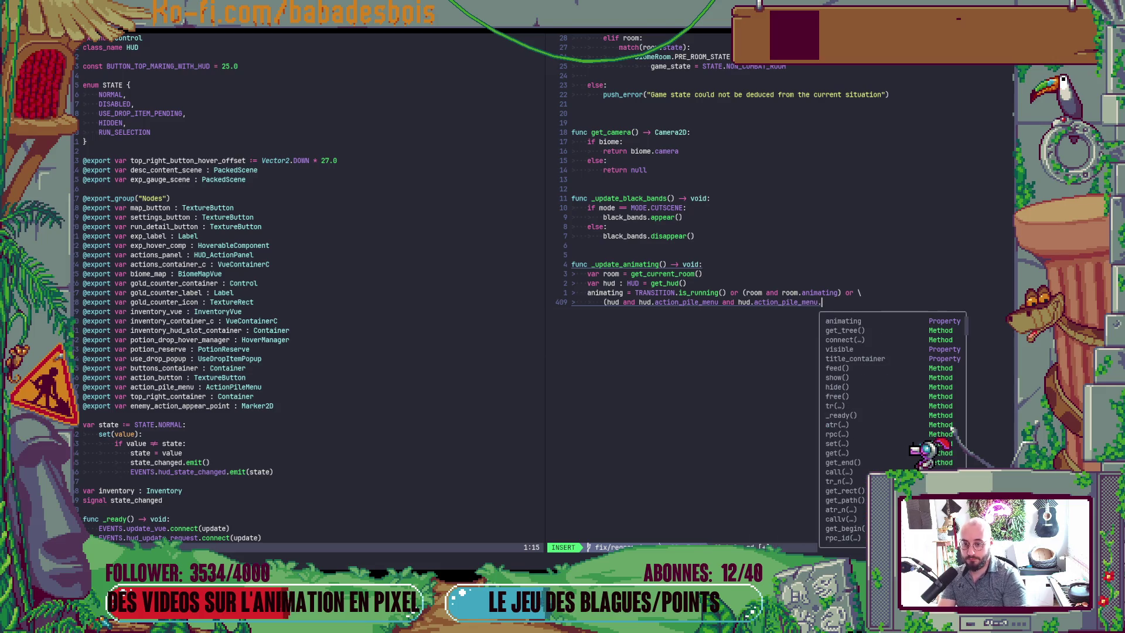
pyautogui.write('animating)')
pyautogui.press('Escape')
pyautogui.write(':w')
pyautogui.press('Return')
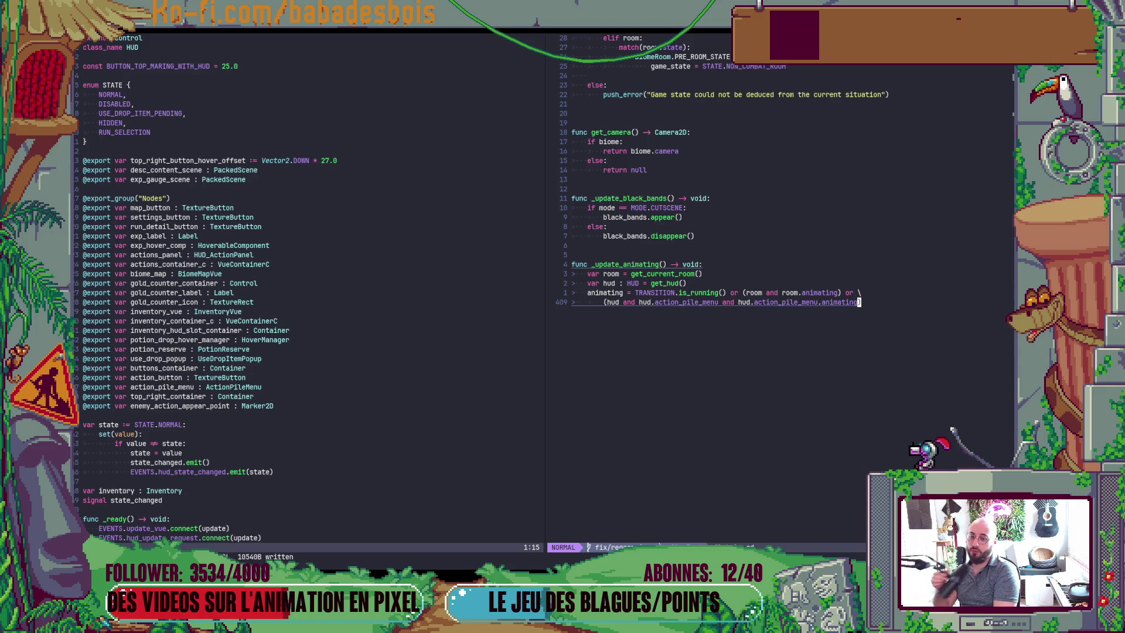
# Select both lines of the animating condition to review them
pyautogui.press('k')
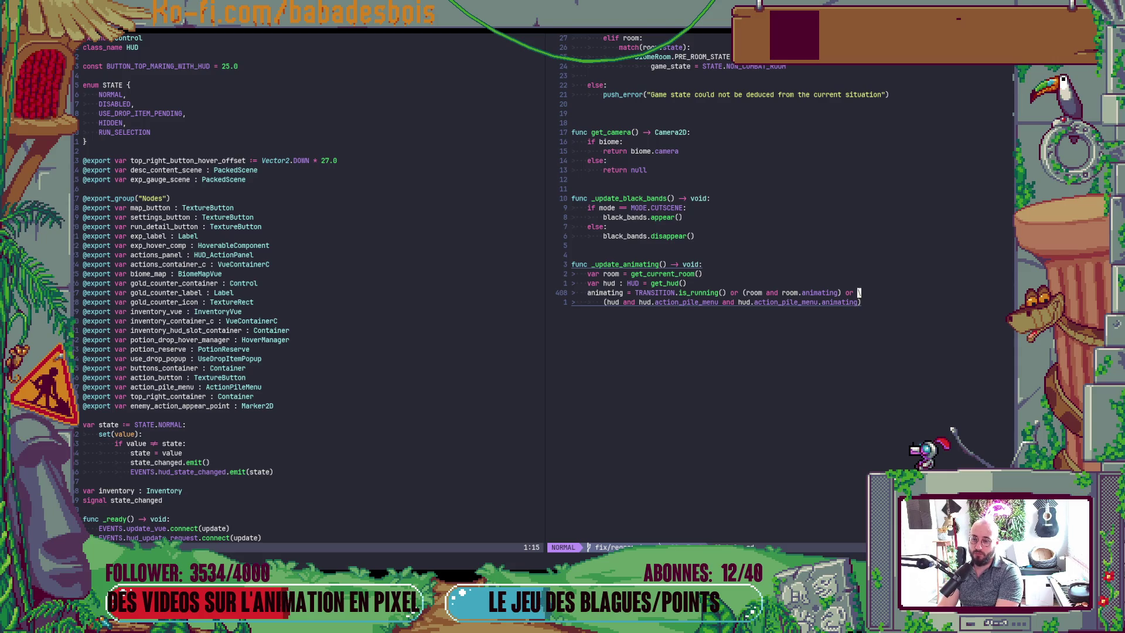
pyautogui.press('j')
pyautogui.press('V')
pyautogui.press('k')
pyautogui.press('y')
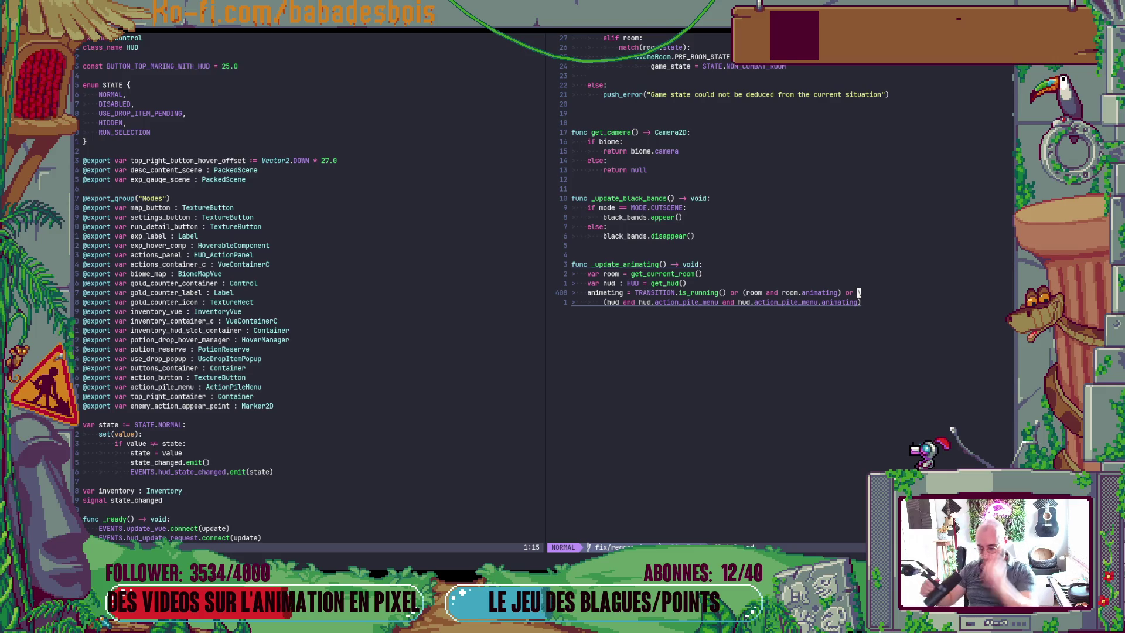
# Run the game from Godot with F5 and confirm the hero to reach adventure selection
pyautogui.hotkey('ctrl', 'w')
pyautogui.press('h')
pyautogui.hotkey('alt', 'Tab')
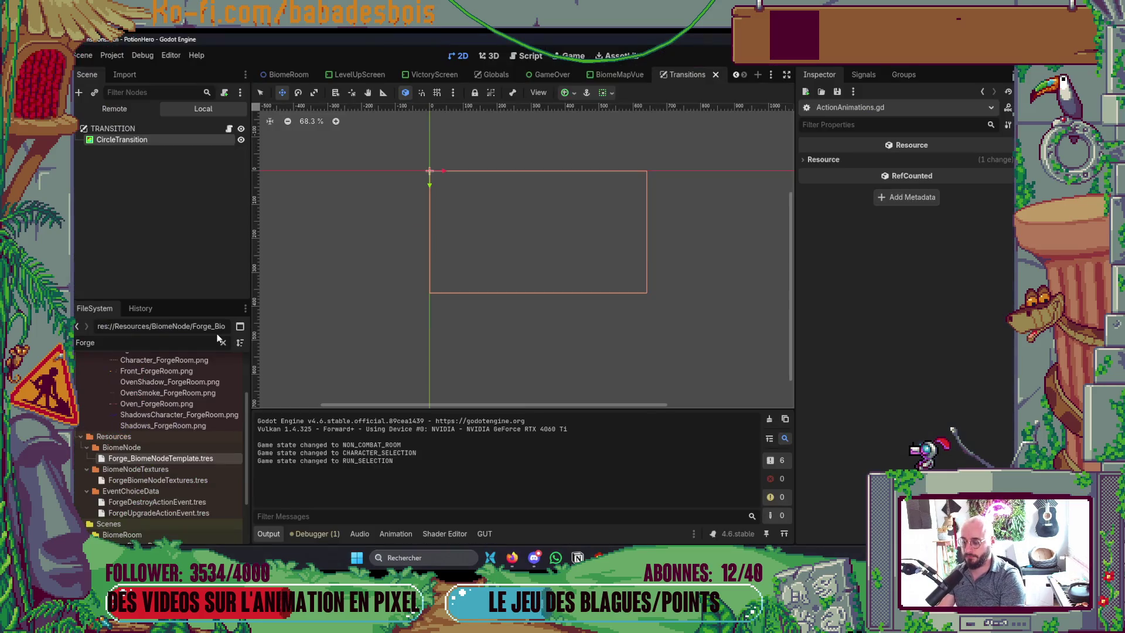
pyautogui.press('F5')
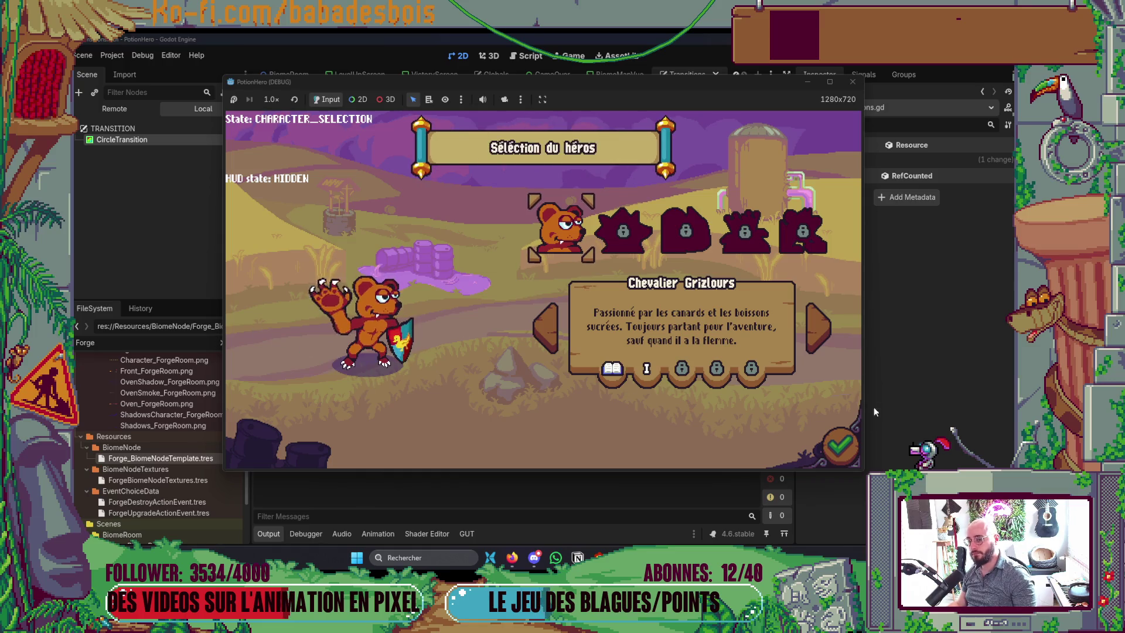
pyautogui.click(822, 454)
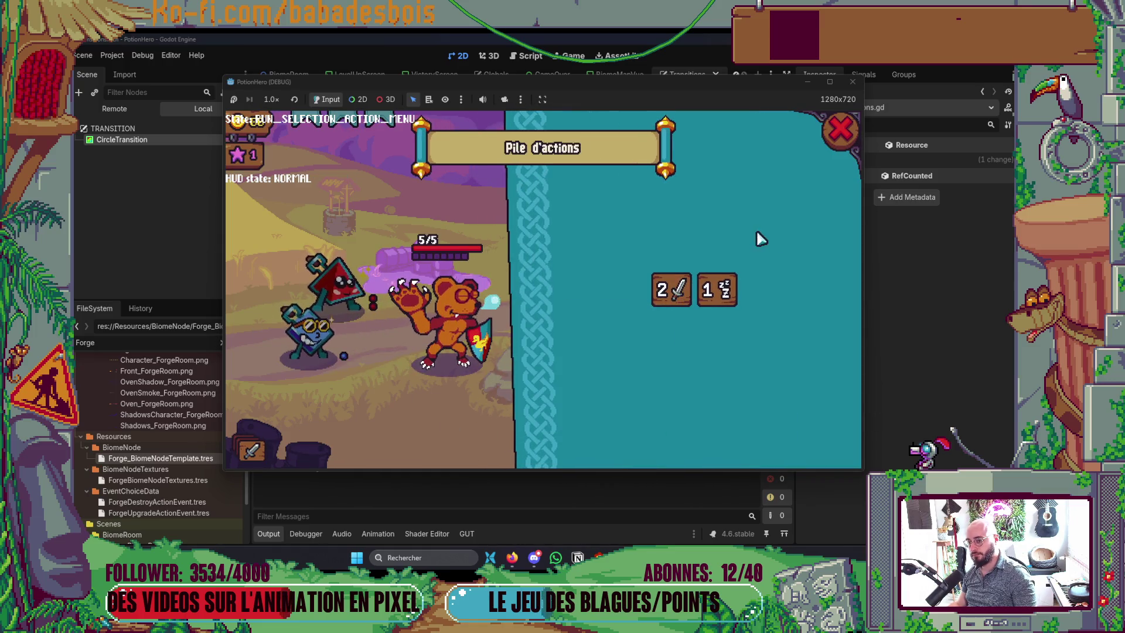
# Close and reopen the action pile panel several times, then return to the editor
pyautogui.click(254, 451)
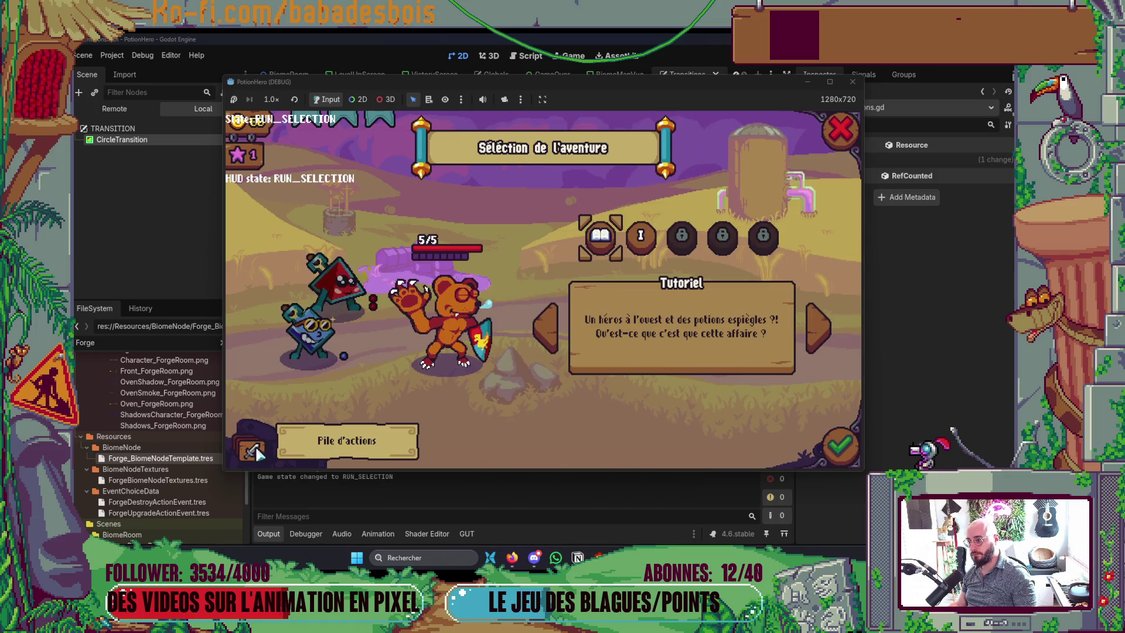
pyautogui.click(254, 451)
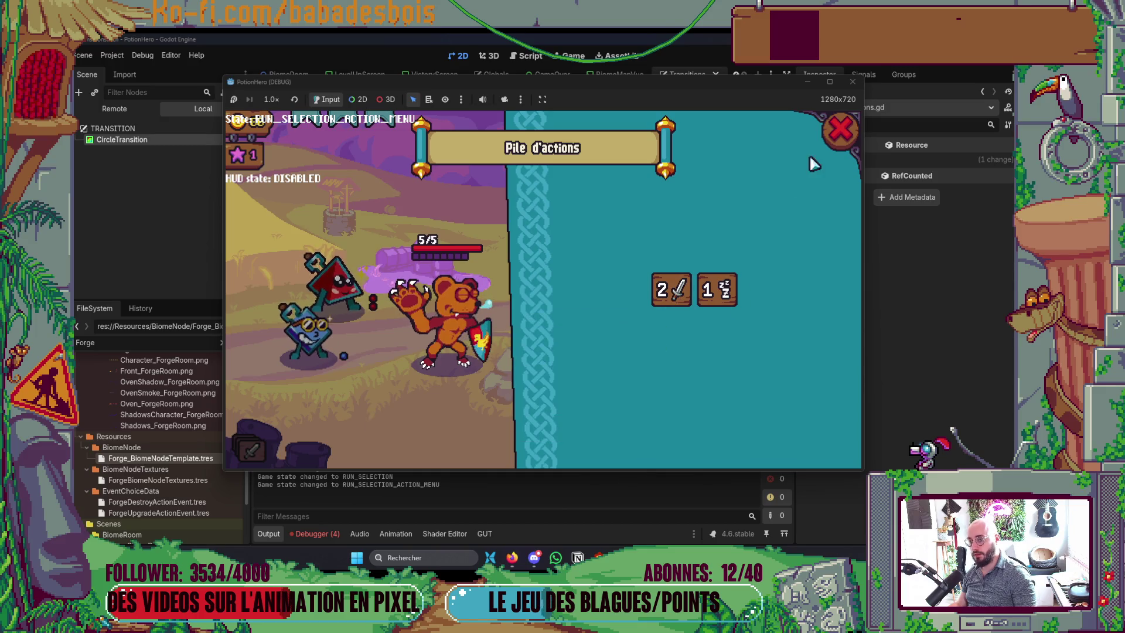
pyautogui.click(840, 129)
pyautogui.click(252, 452)
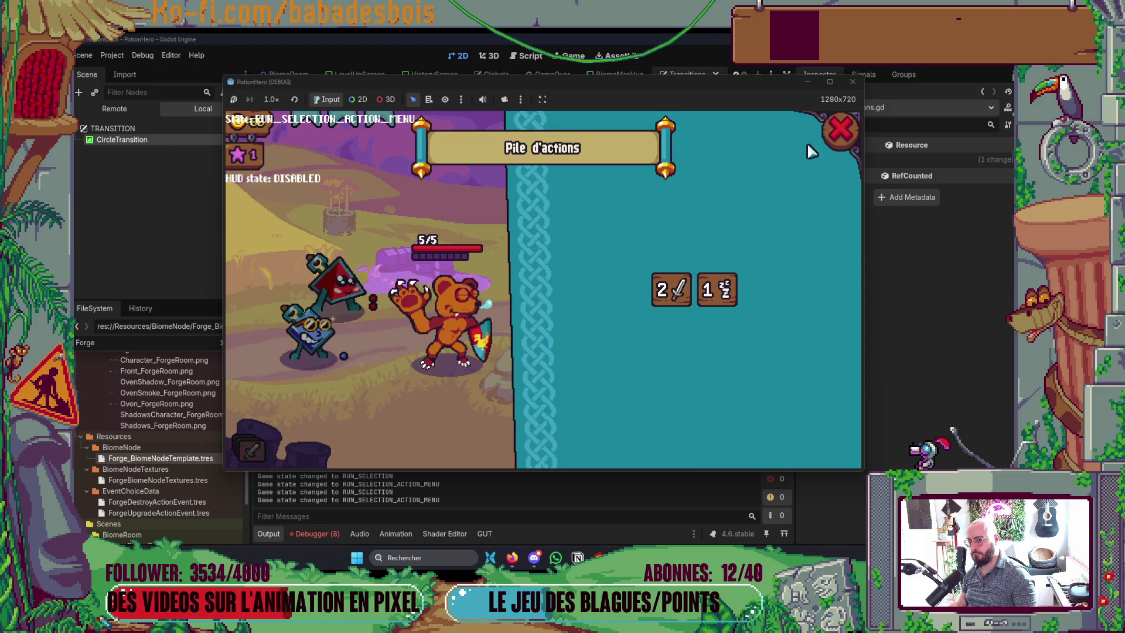
pyautogui.click(840, 129)
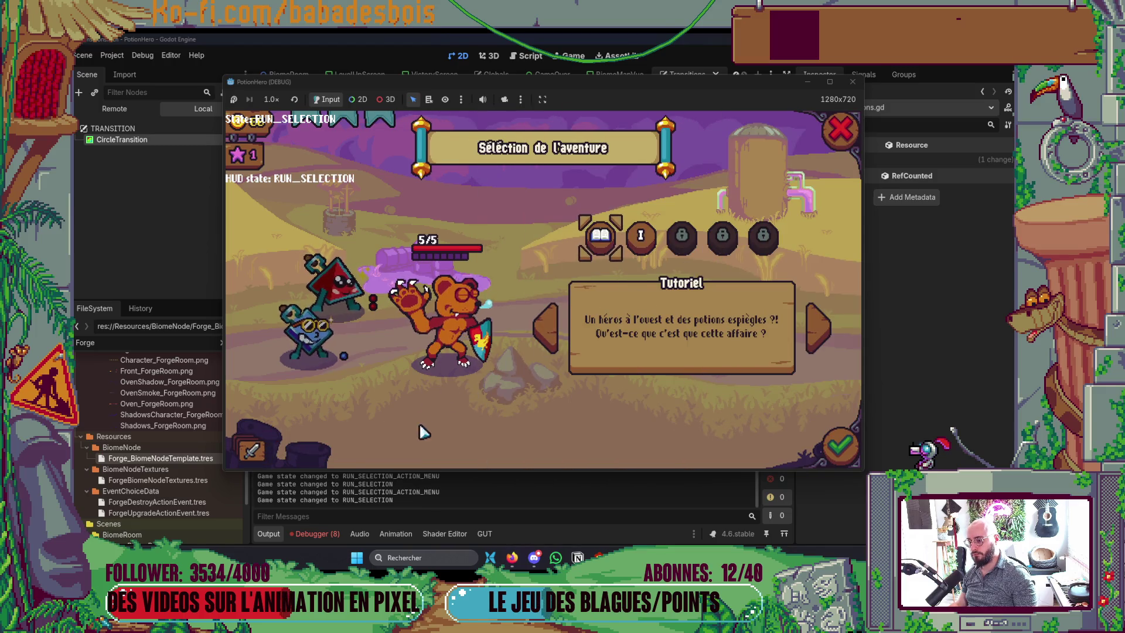
pyautogui.click(257, 454)
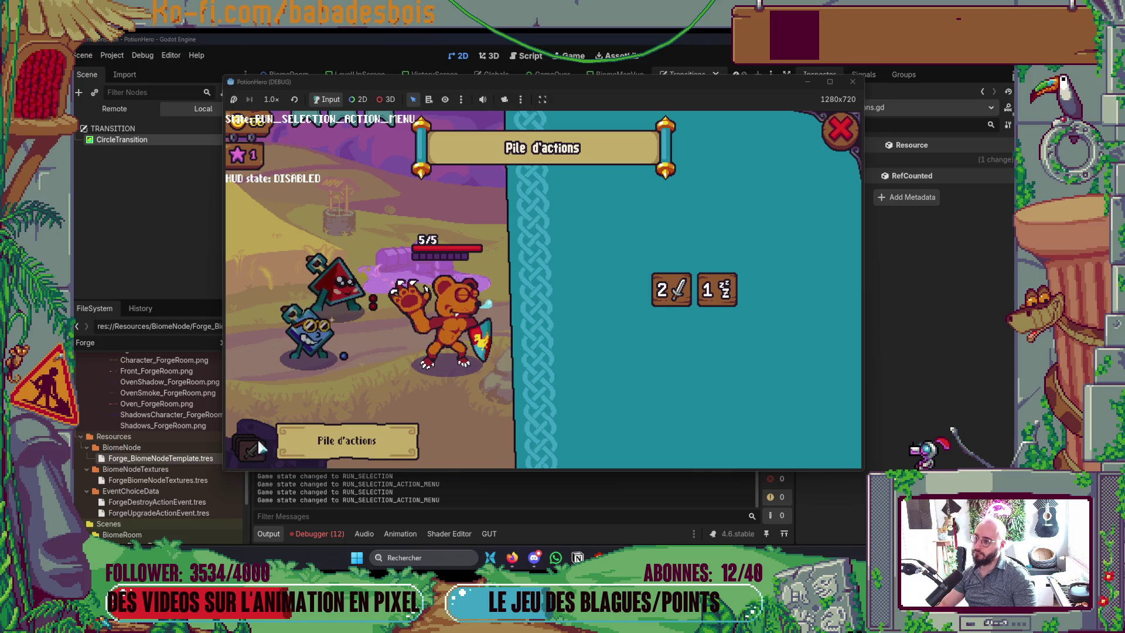
pyautogui.click(139, 225)
# Show the live scene tree and expand GLOBALS, CURSOR_MANAGER and Farm_Biome
pyautogui.click(115, 108)
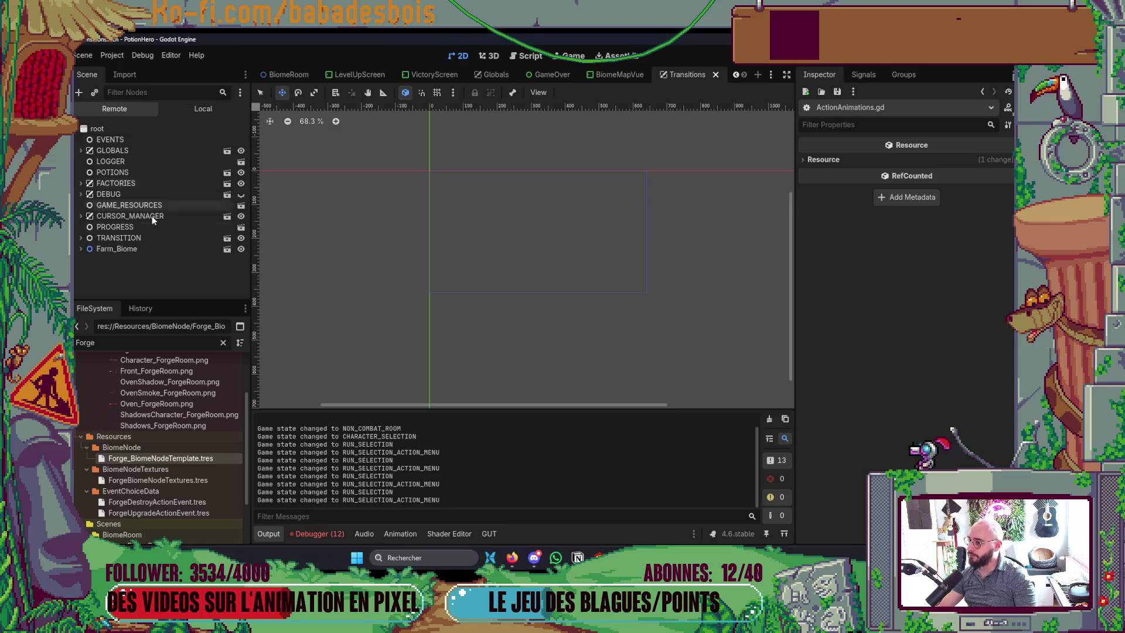
pyautogui.click(81, 151)
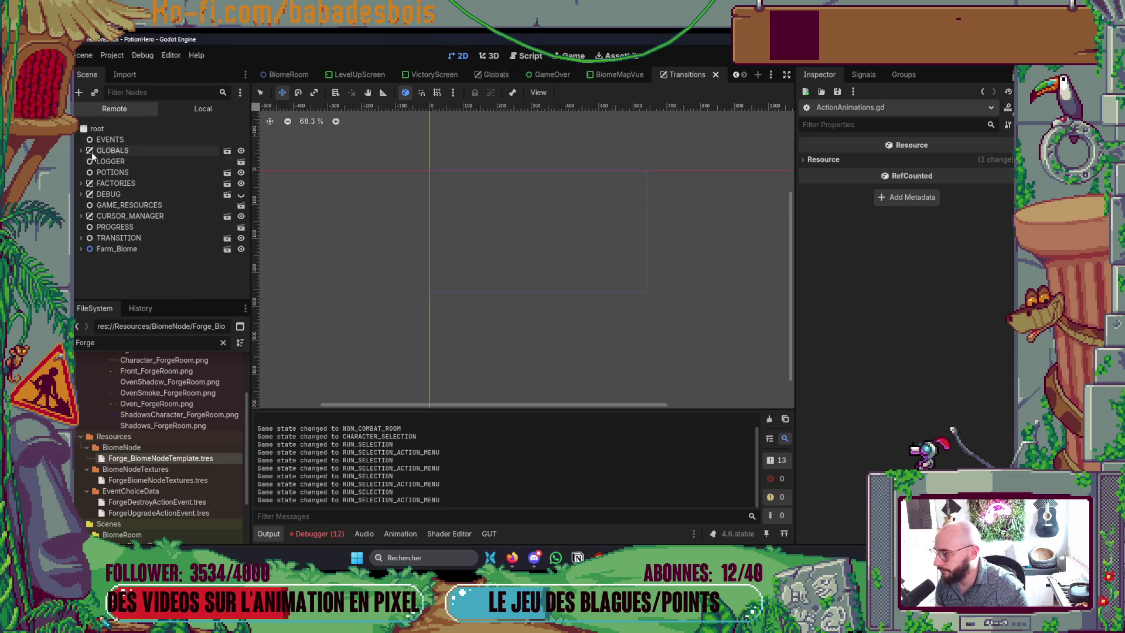
pyautogui.click(87, 162)
pyautogui.click(86, 162)
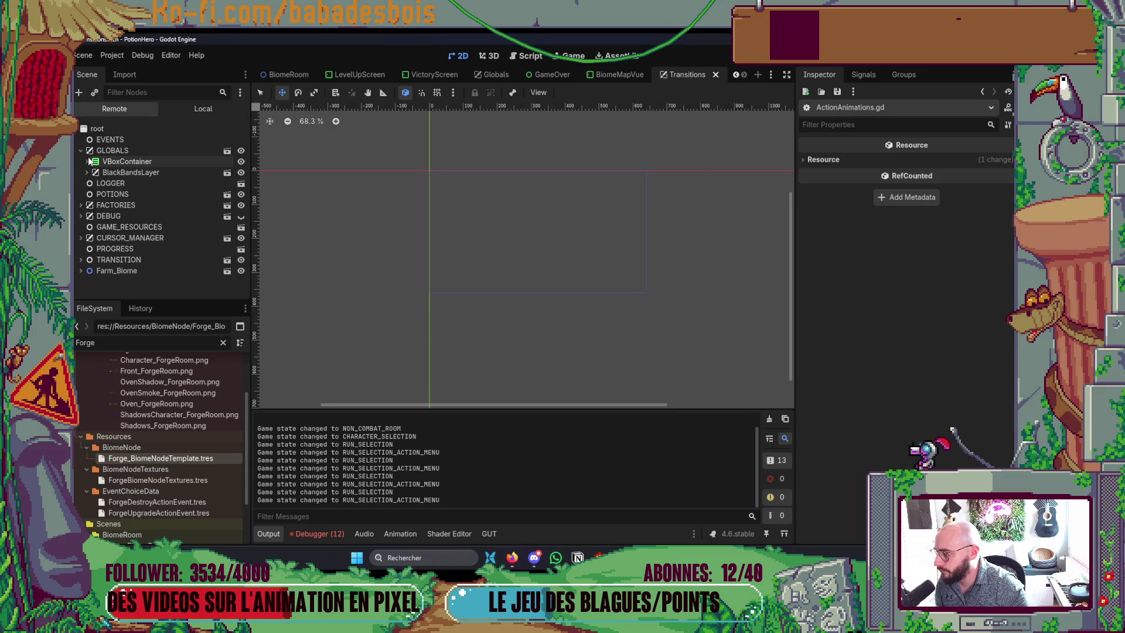
pyautogui.click(80, 239)
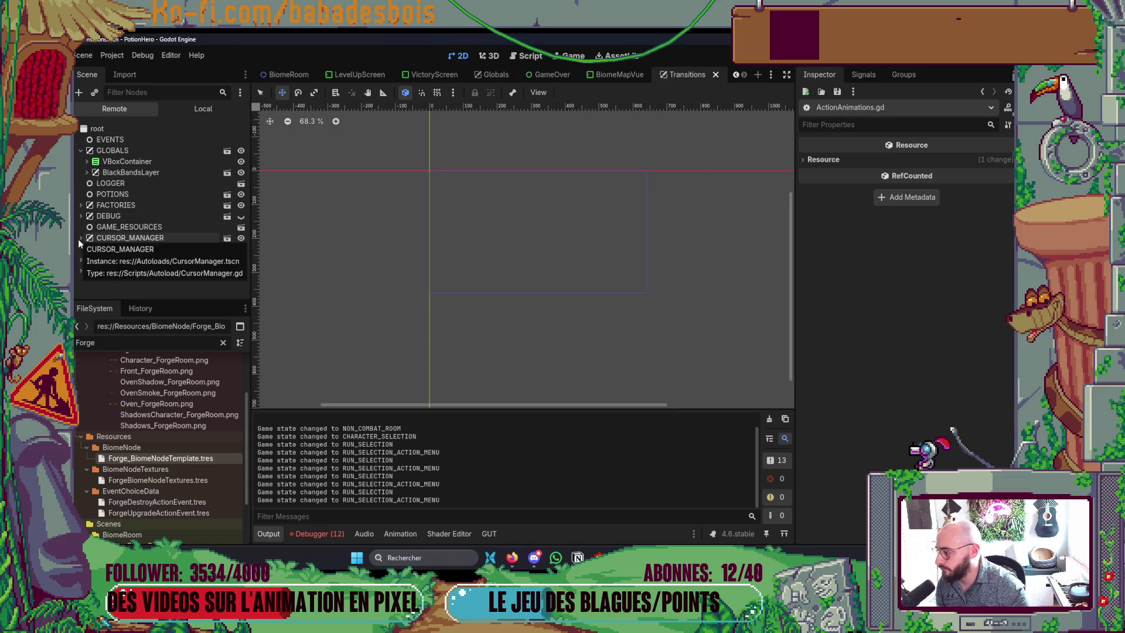
pyautogui.click(80, 239)
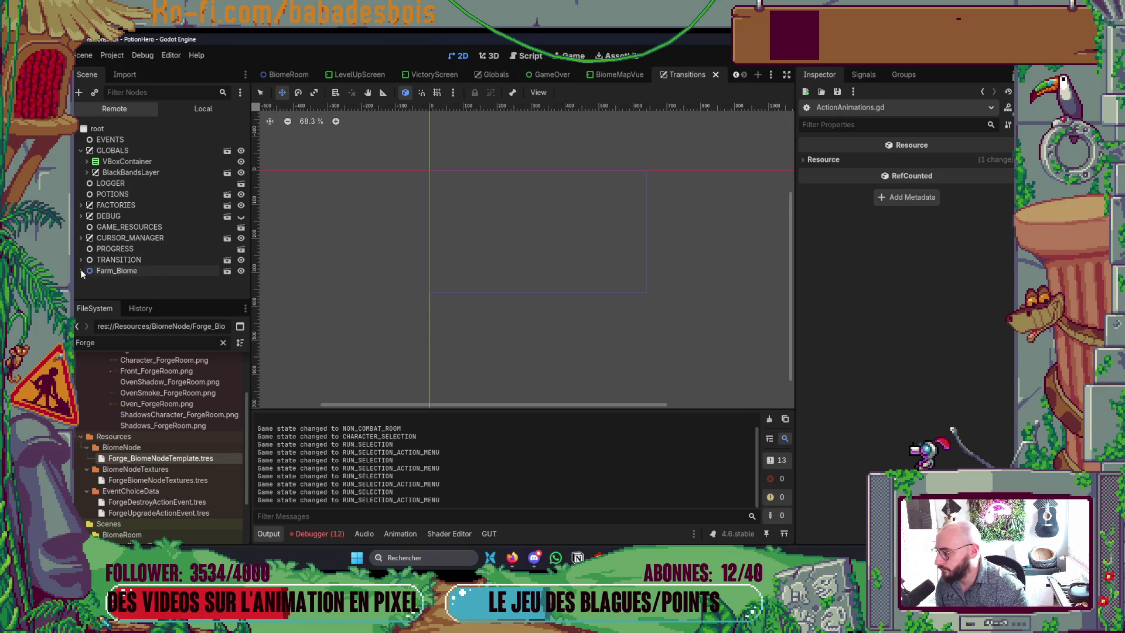
pyautogui.click(79, 271)
pyautogui.scroll(-3, 80, 271)
# Inspect ActionPileMenu's live properties under UI > HUD, then switch back to Neovim
pyautogui.click(94, 234)
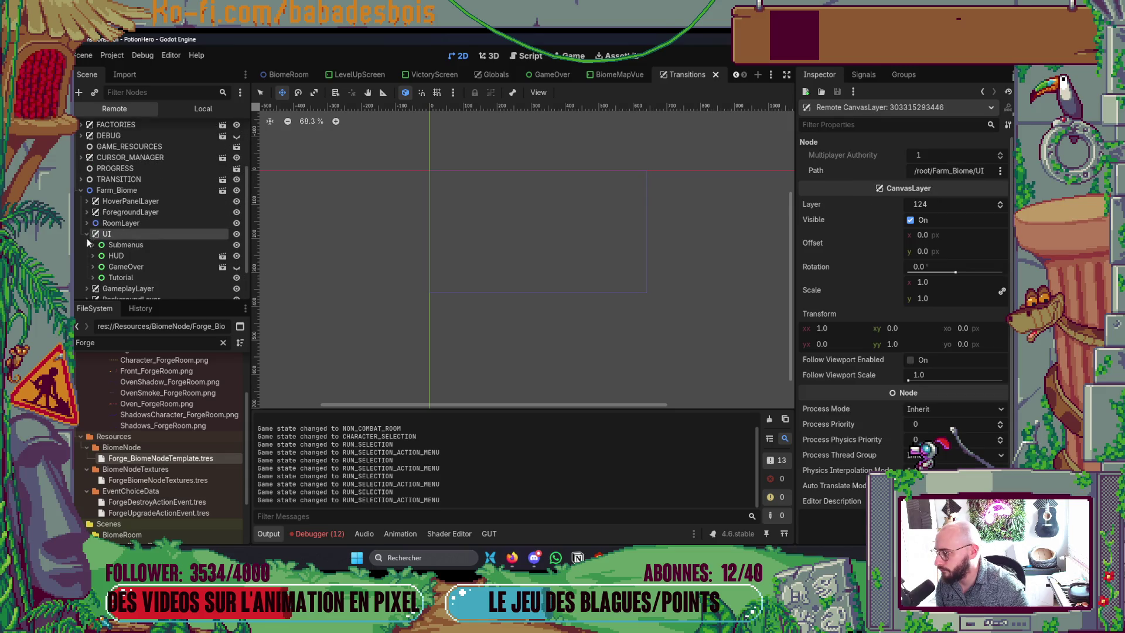
pyautogui.click(86, 234)
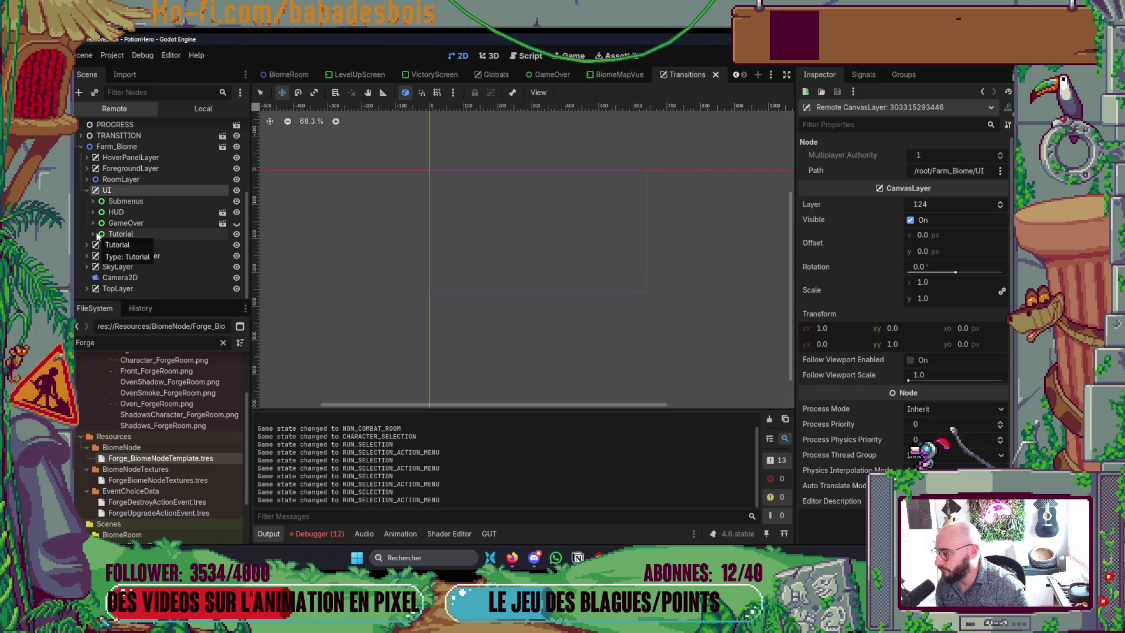
pyautogui.click(93, 212)
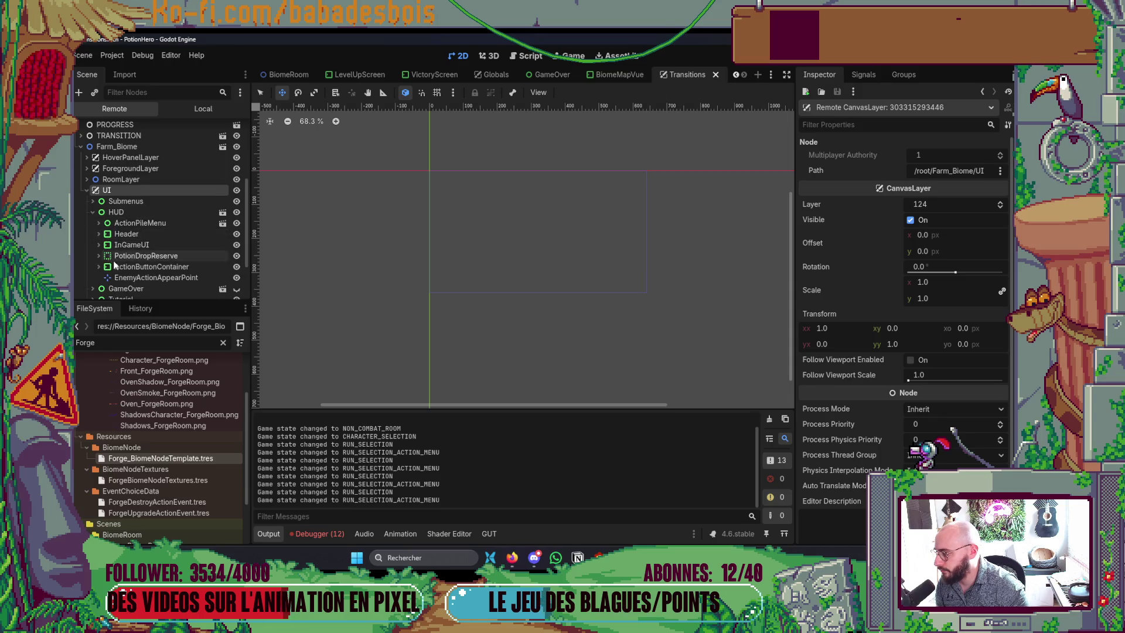
pyautogui.scroll(-1, 101, 249)
pyautogui.click(99, 202)
pyautogui.click(140, 202)
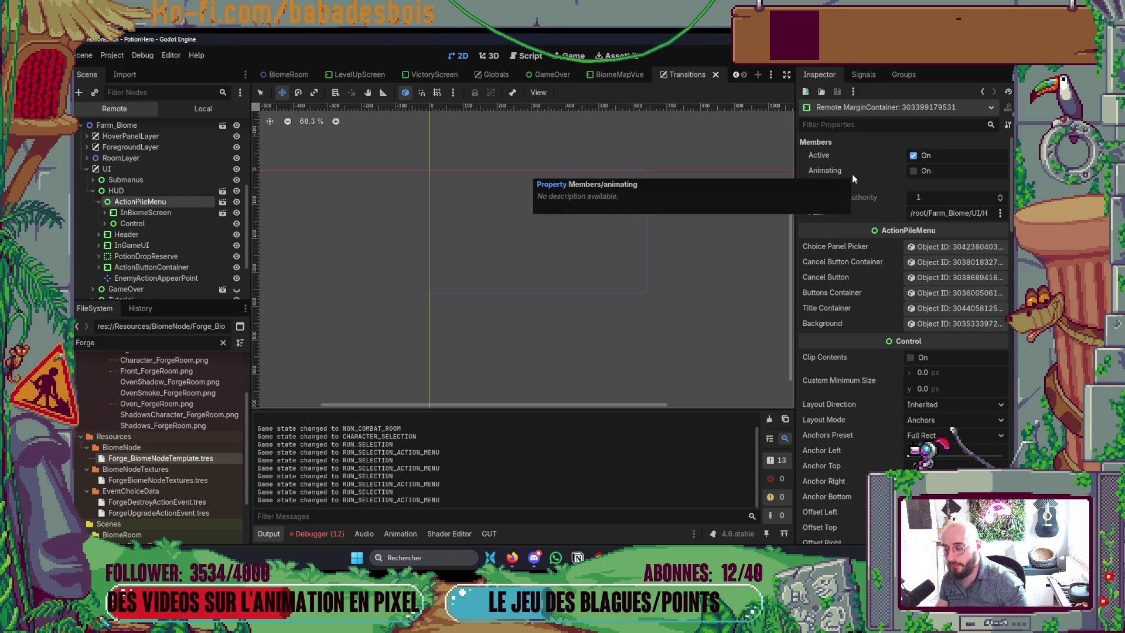
pyautogui.hotkey('alt', 'Tab')
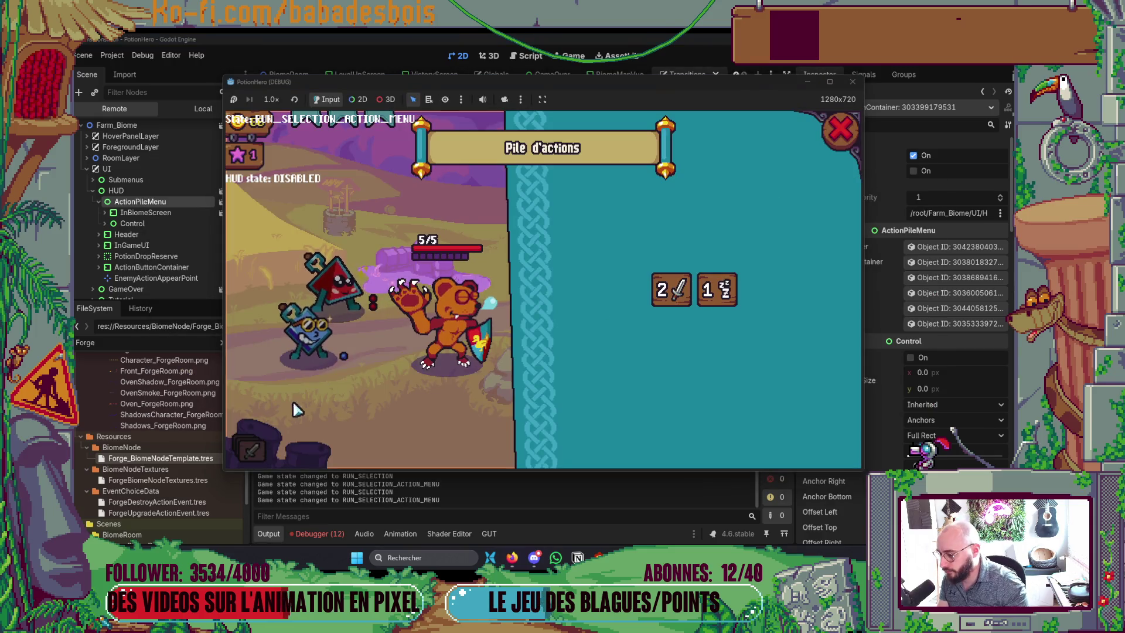
pyautogui.hotkey('alt', 'Tab')
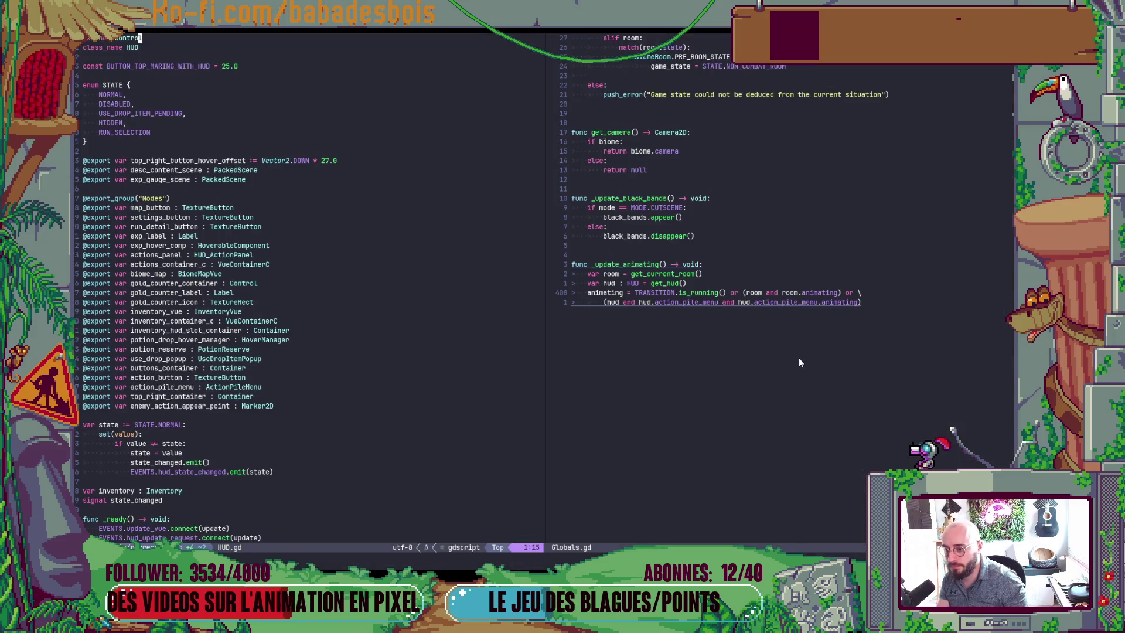
# Open HUD.gd in the right split and restore ' or GLOBALS.animating' on the action button condition
pyautogui.press('space')
pyautogui.press('f')
pyautogui.press('f')
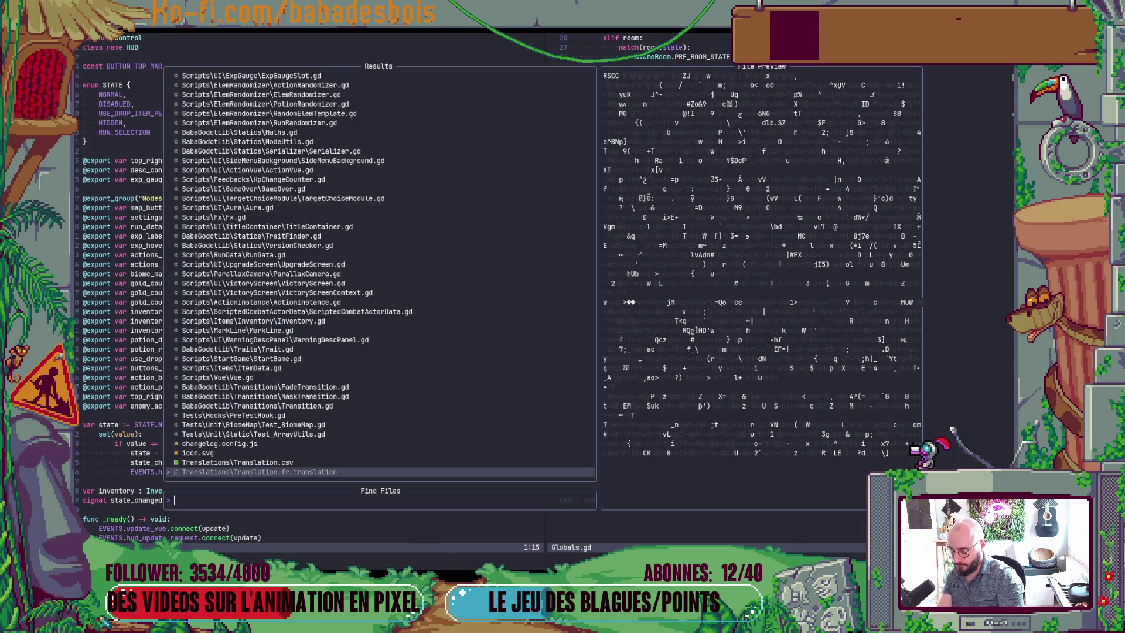
pyautogui.write('hud')
pyautogui.press('Return')
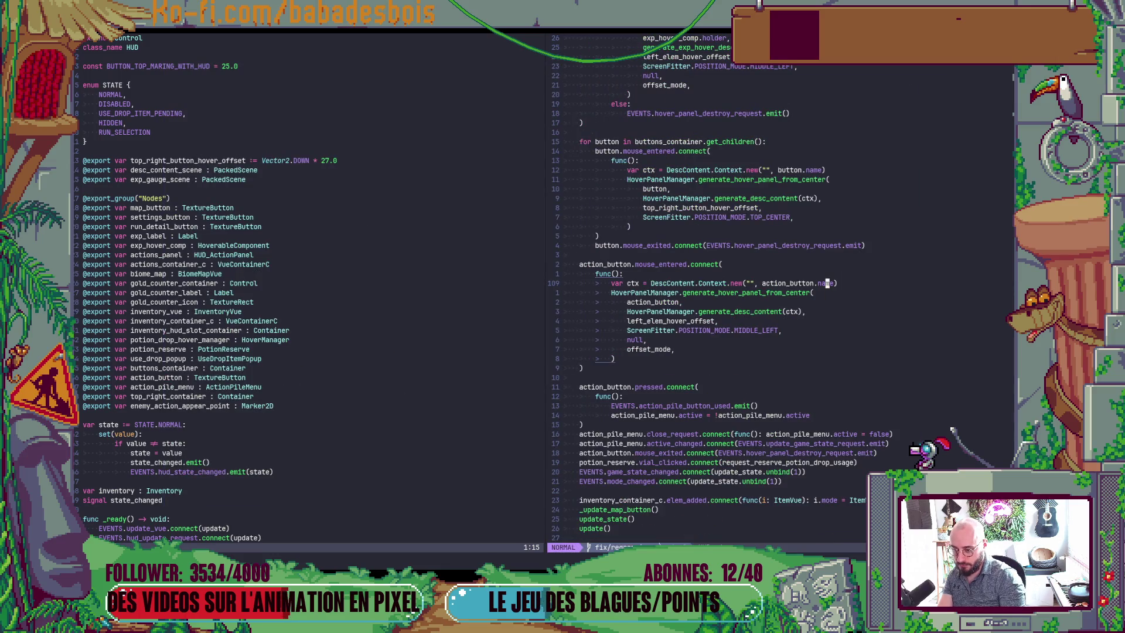
pyautogui.hotkey('ctrl', 'd')
pyautogui.hotkey('ctrl', 'd')
pyautogui.hotkey('ctrl', 'd')
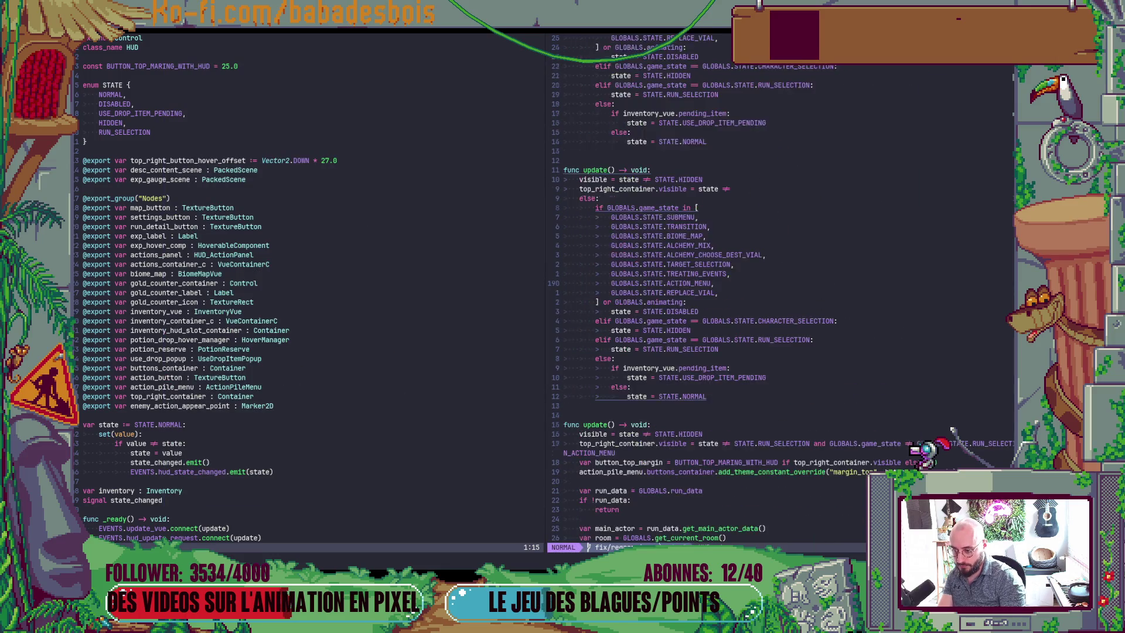
pyautogui.hotkey('ctrl', 'd')
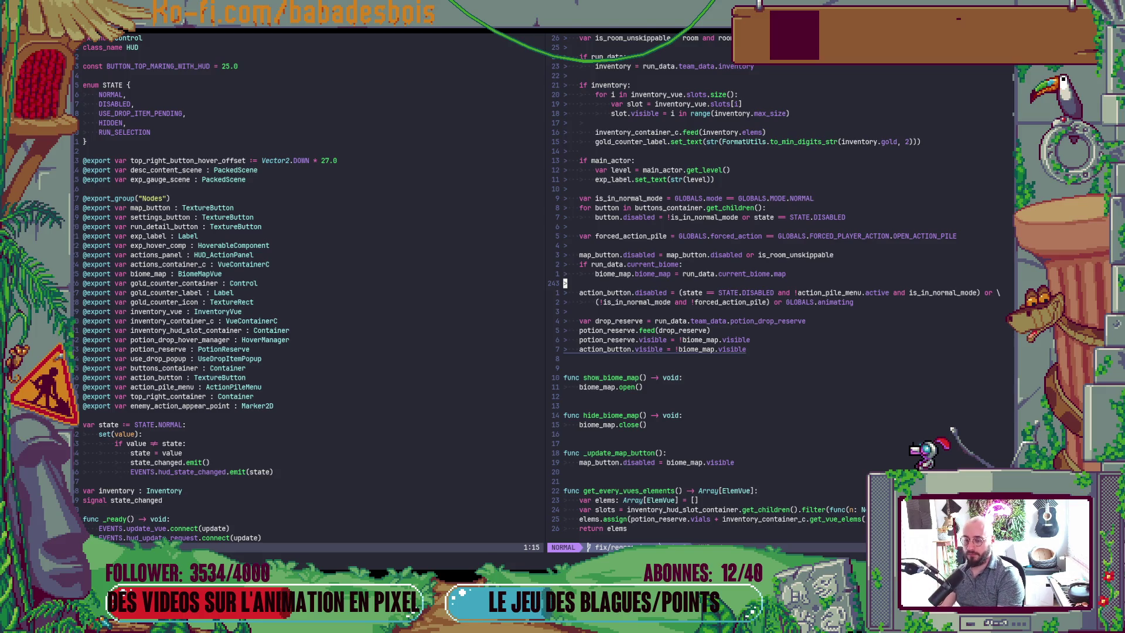
pyautogui.hotkey('ctrl', 'u')
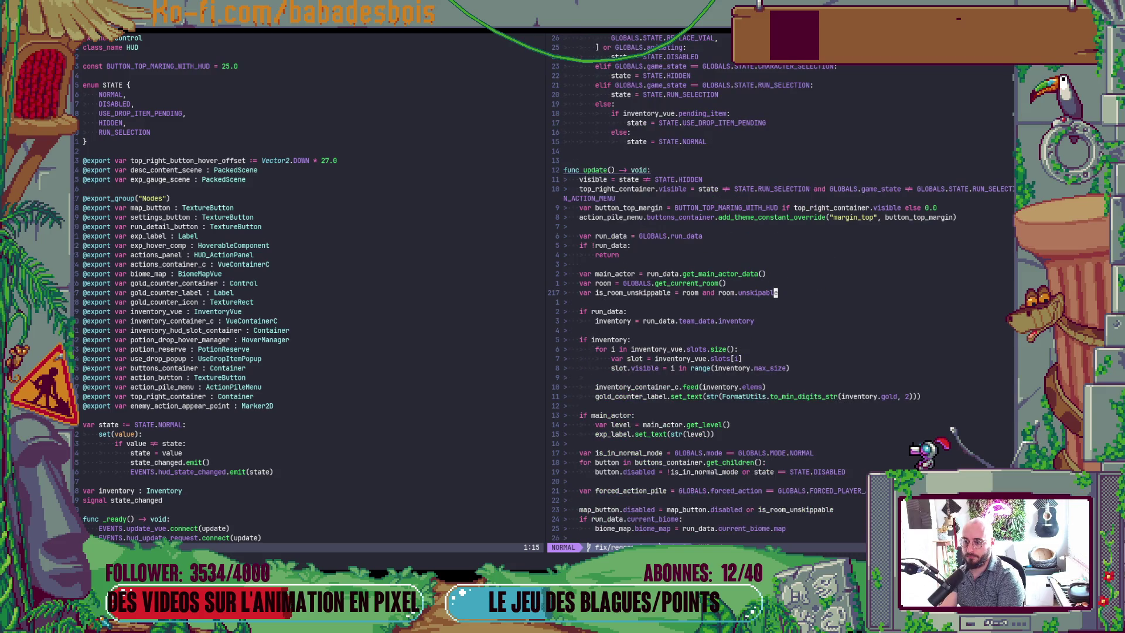
pyautogui.press('G')
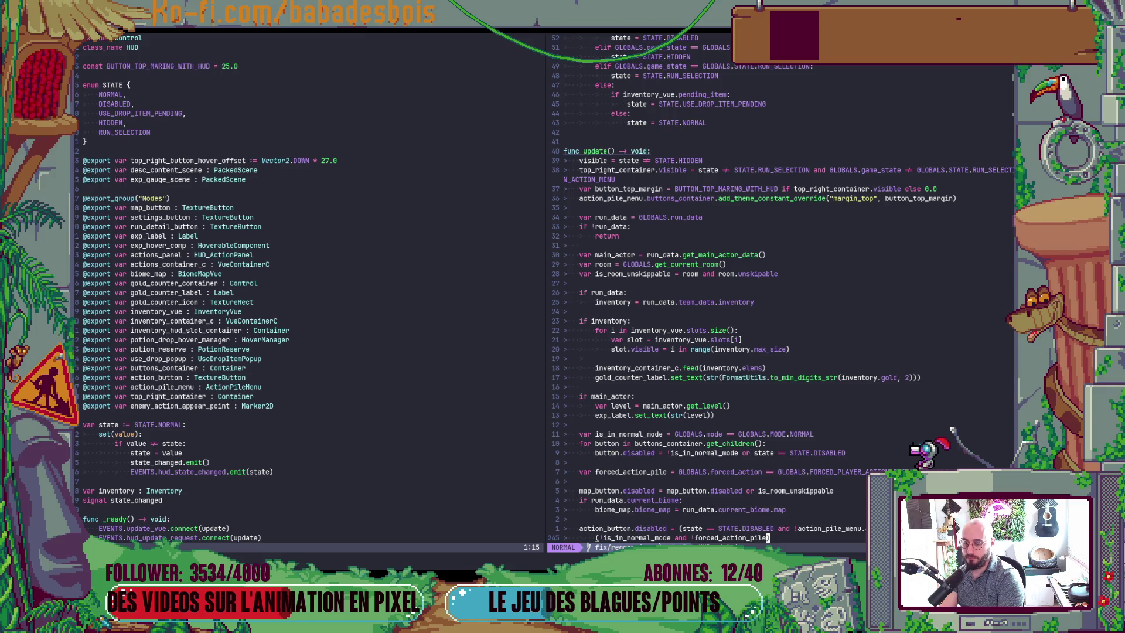
pyautogui.press('u')
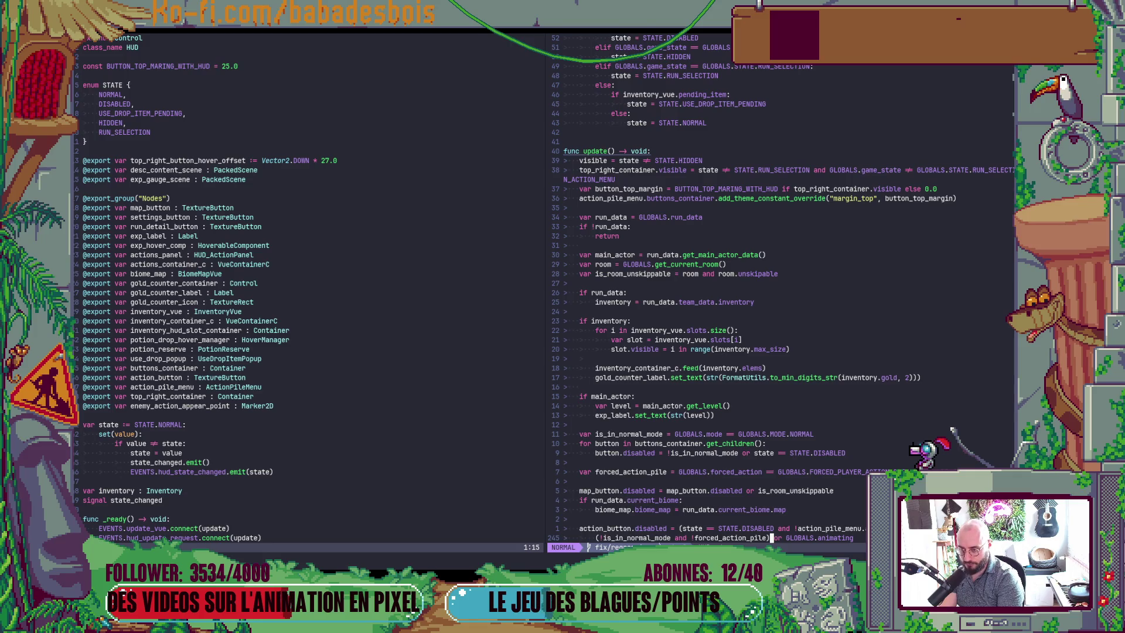
# Move the state_changed and close_request connections up under the game_animating_changed connection
pyautogui.press('g')
pyautogui.press('g')
pyautogui.scroll(-9, 679, 287)
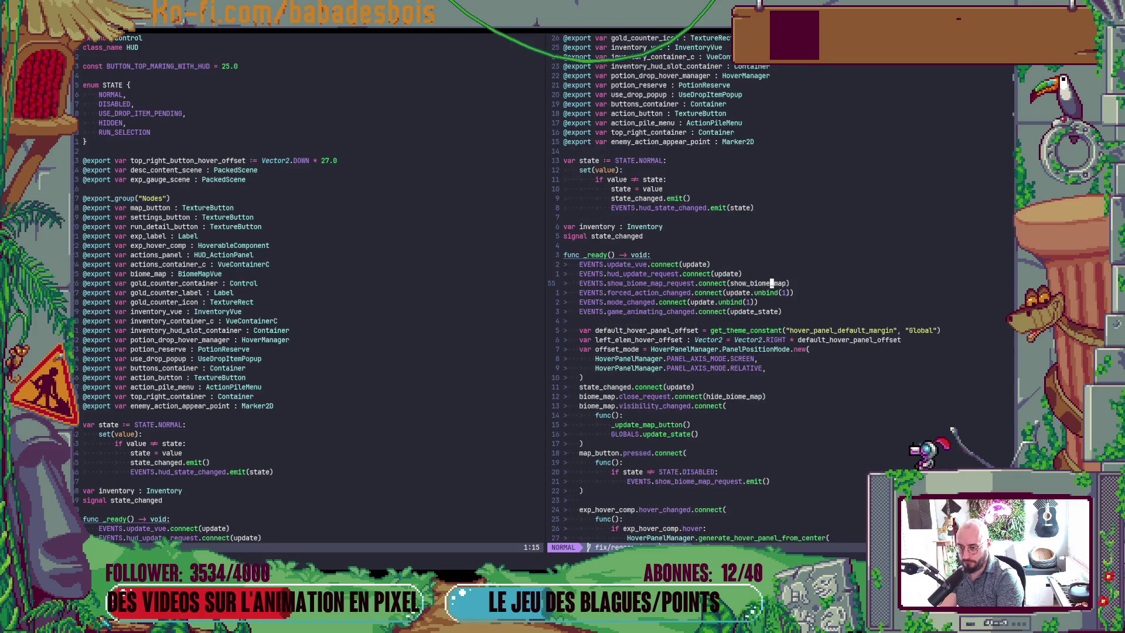
pyautogui.click(771, 311)
pyautogui.press('k')
pyautogui.press('k')
pyautogui.press('k')
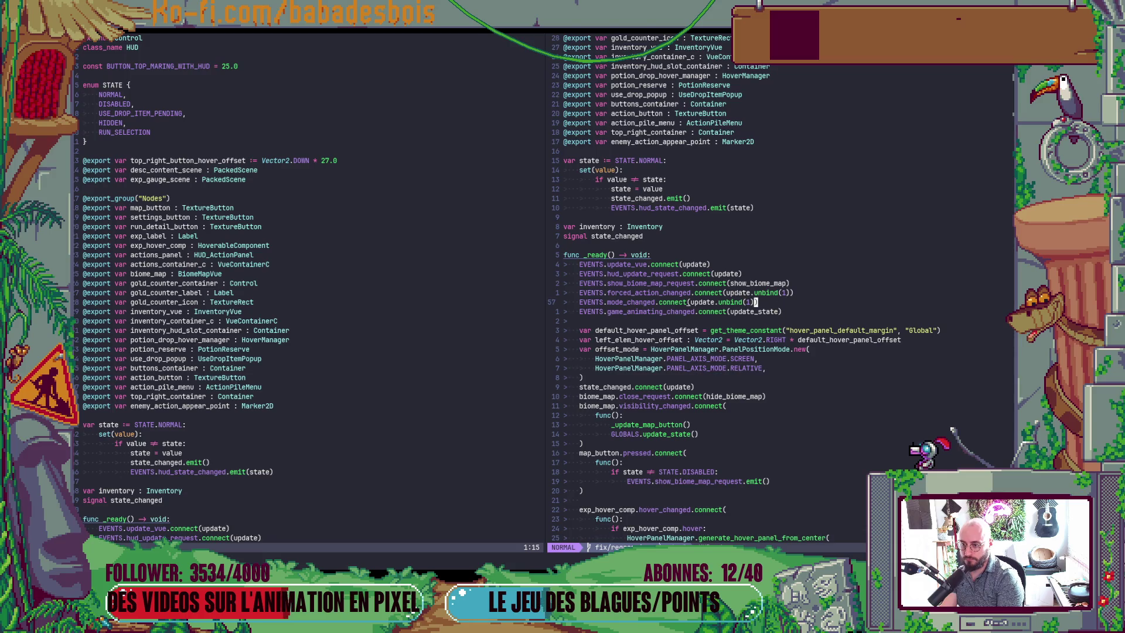
pyautogui.press('j')
pyautogui.press('j')
pyautogui.press('j')
pyautogui.scroll(-10, 680, 287)
pyautogui.click(770, 283)
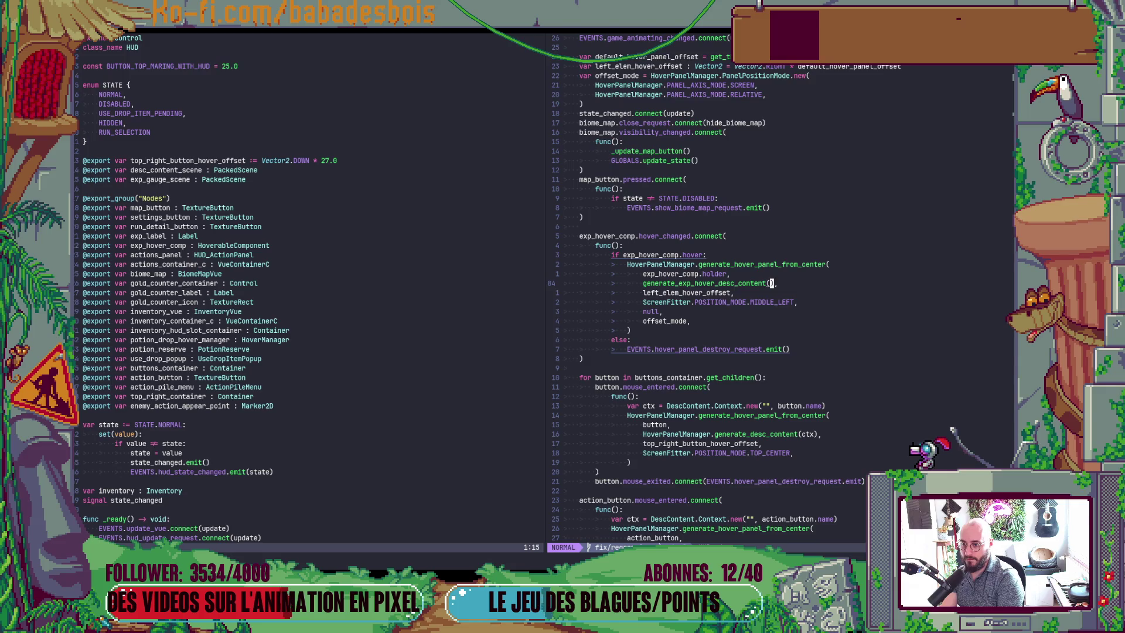
pyautogui.hotkey('ctrl', 'u')
pyautogui.press('j')
pyautogui.press('j')
pyautogui.press('j')
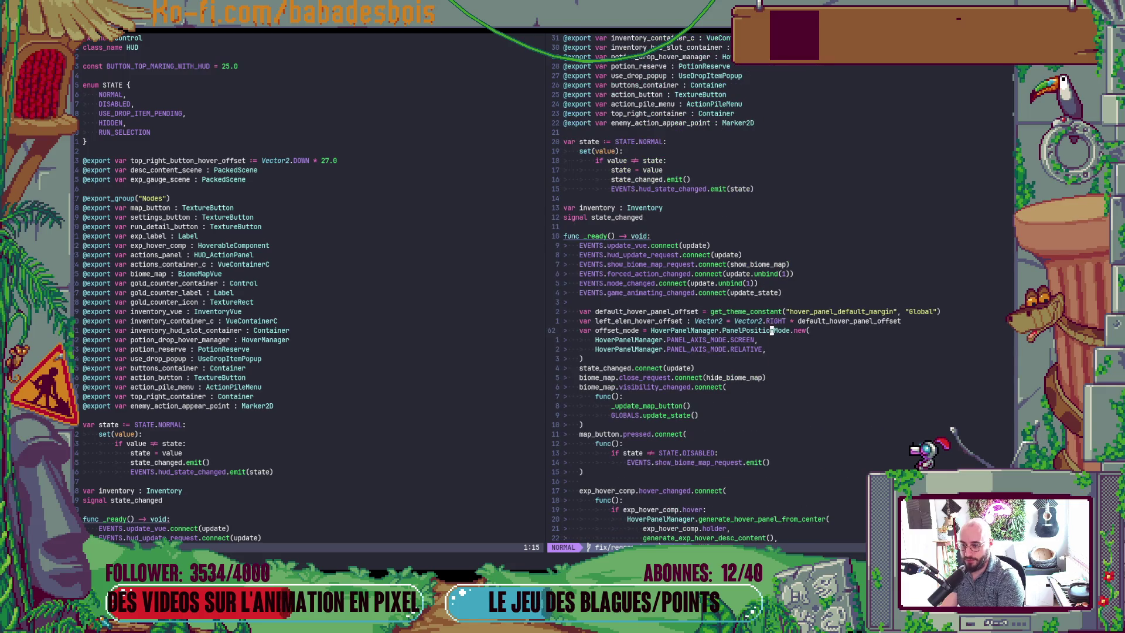
pyautogui.press('k')
pyautogui.press('k')
pyautogui.press('k')
pyautogui.press('j')
pyautogui.press('j')
pyautogui.press('j')
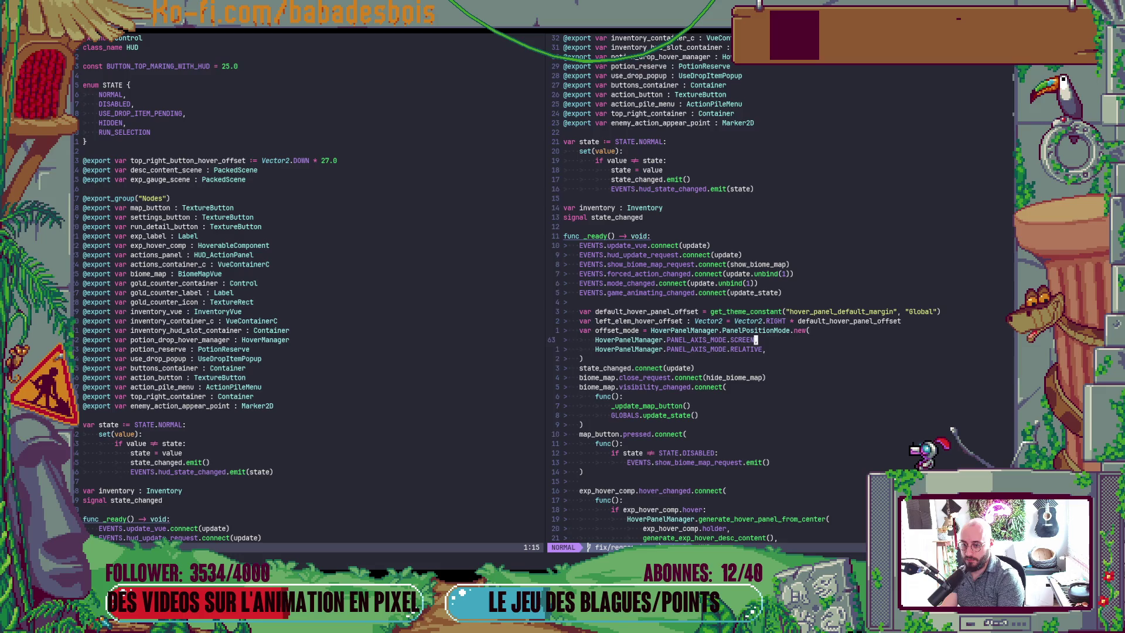
pyautogui.hotkey('shift', 'v')
pyautogui.press('j')
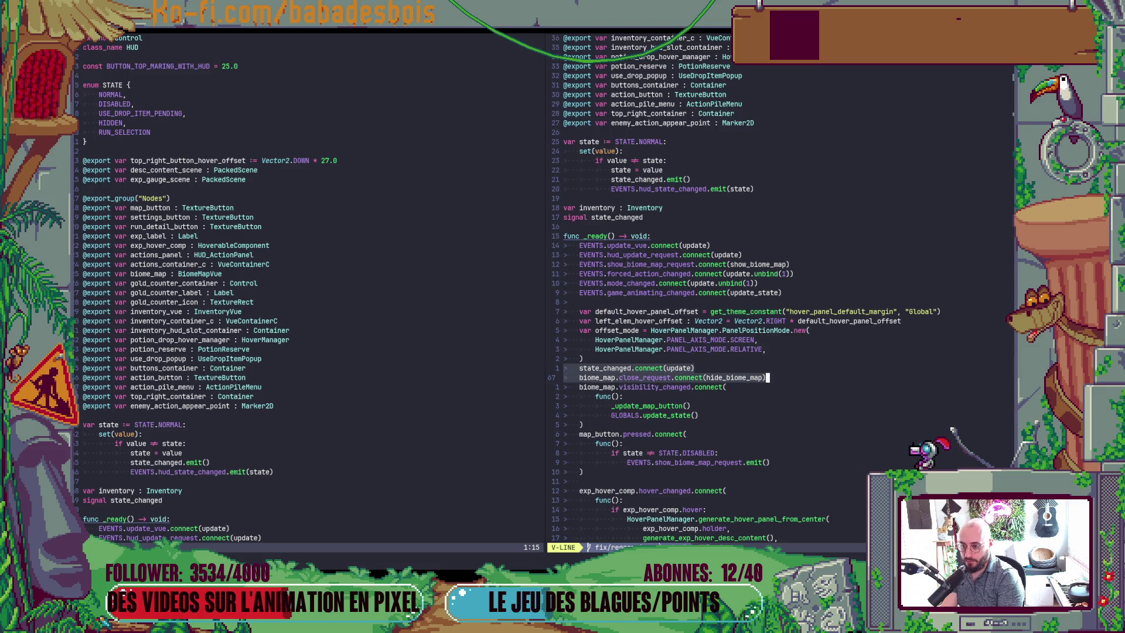
pyautogui.press('K')
pyautogui.press('K')
pyautogui.press('K')
pyautogui.press('Escape')
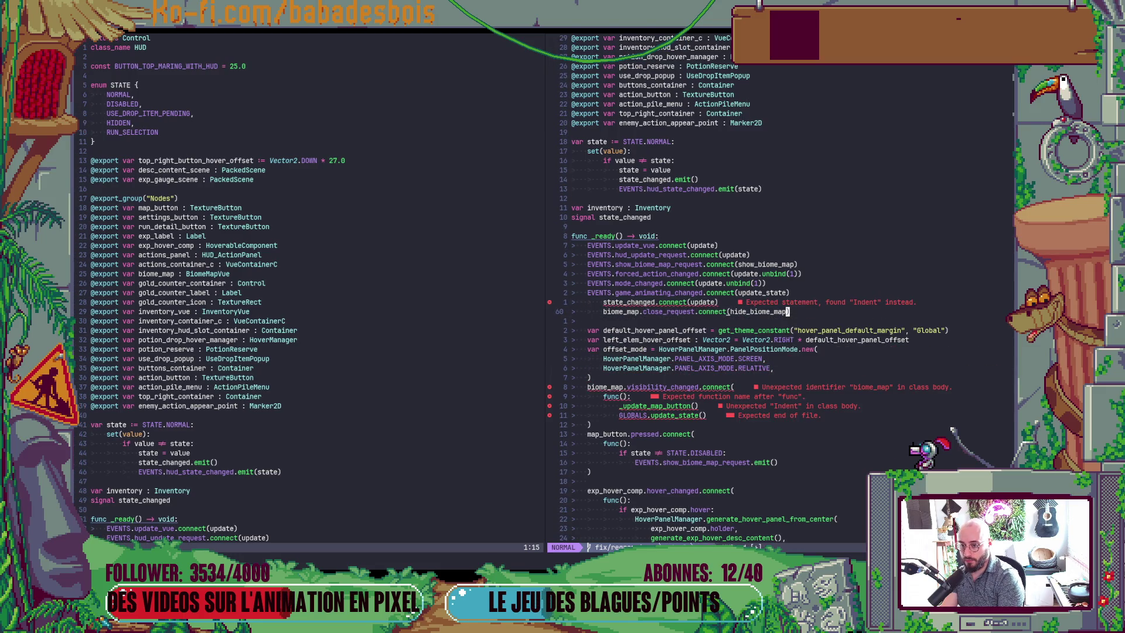
# Fix the indentation of the two moved connection lines and save HUD.gd
pyautogui.press('k')
pyautogui.hotkey('shift', 'v')
pyautogui.press('j')
pyautogui.press('less')
pyautogui.press(':')
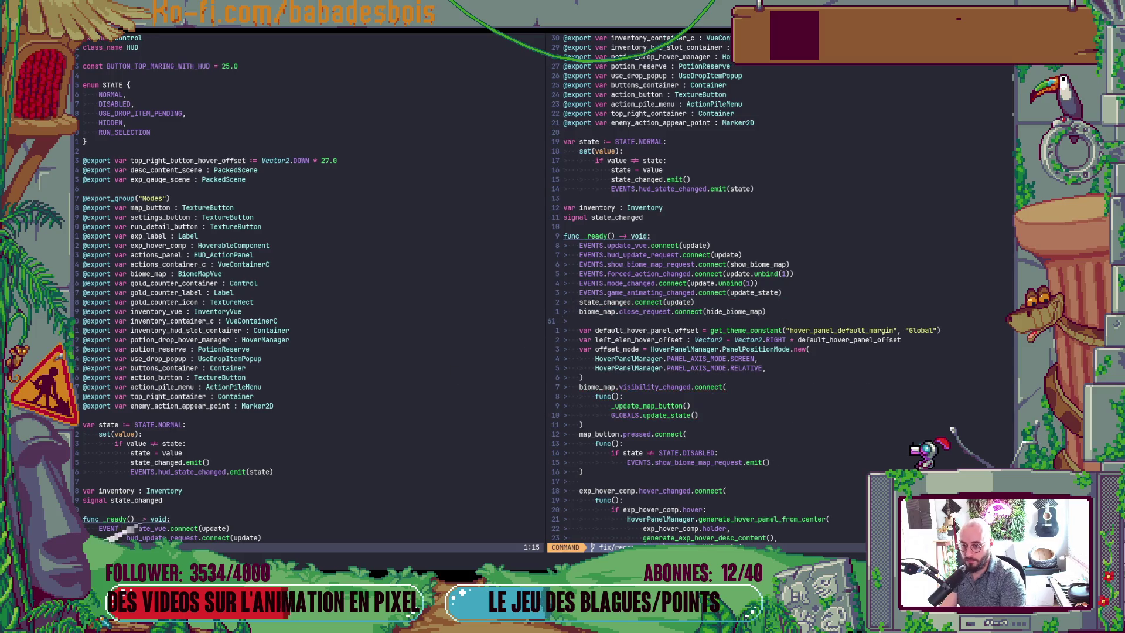
pyautogui.write('w')
pyautogui.press('Return')
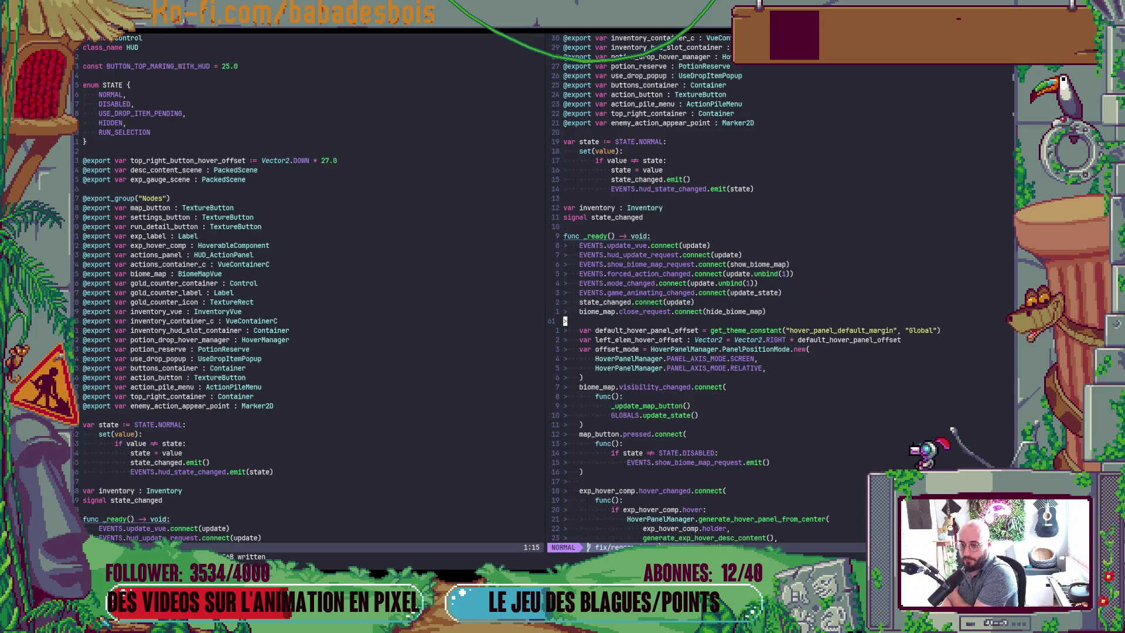
# Wrap the game_animating_changed update_state callback in an inline func(): block
pyautogui.press('k')
pyautogui.press('k')
pyautogui.press('k')
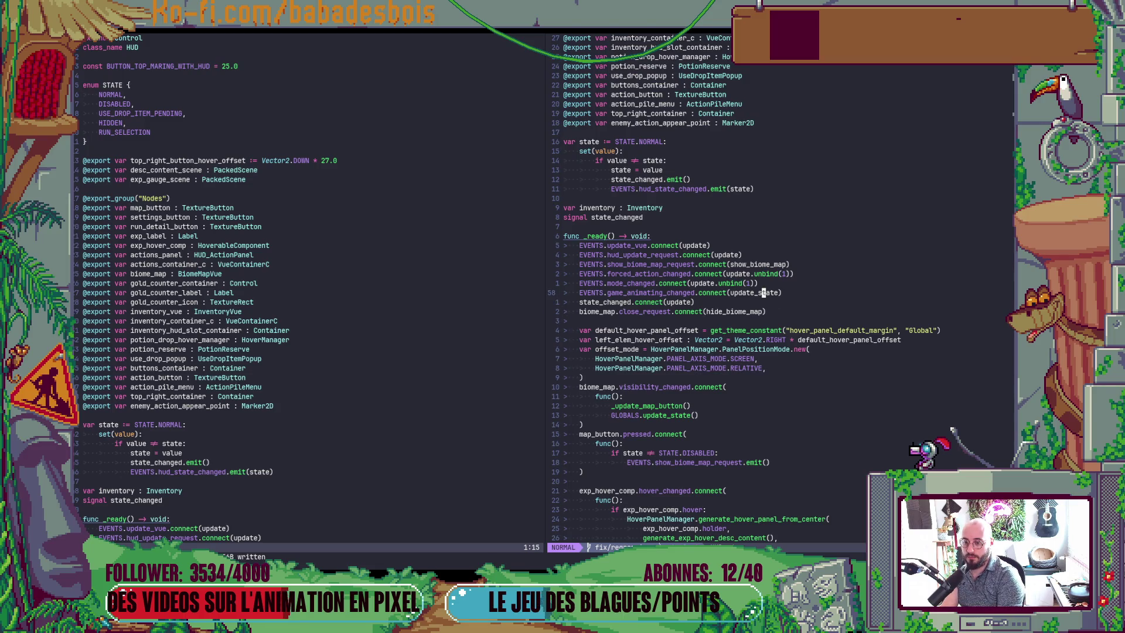
pyautogui.press('j')
pyautogui.press('k')
pyautogui.press('b')
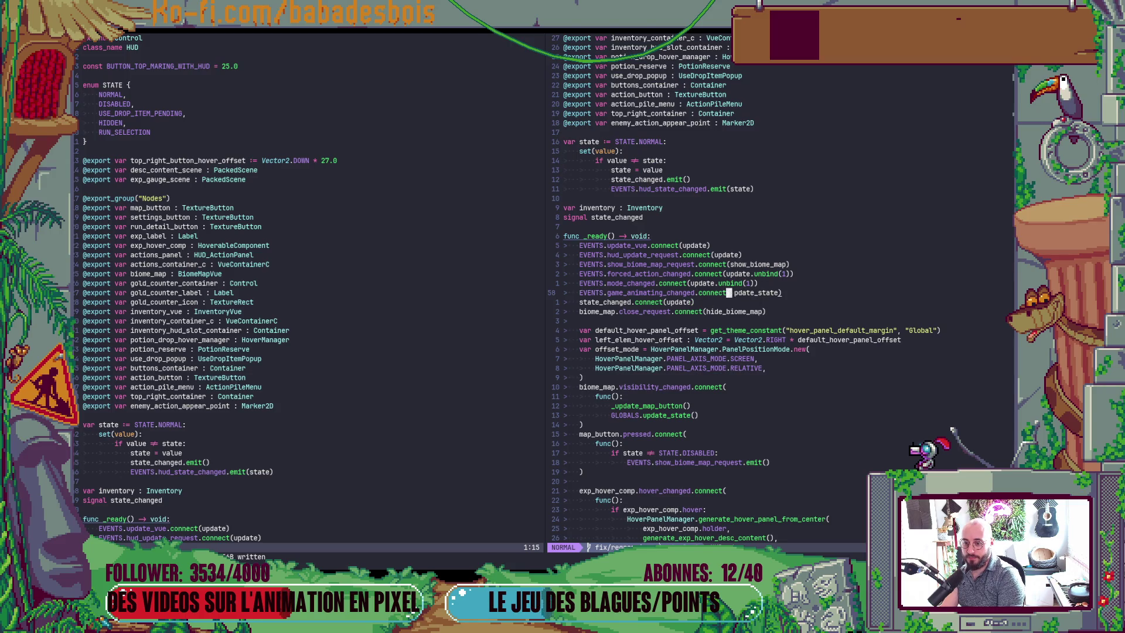
pyautogui.press('i')
pyautogui.press('Return')
pyautogui.press('Escape')
pyautogui.press('e')
pyautogui.press('a')
pyautogui.press('Return')
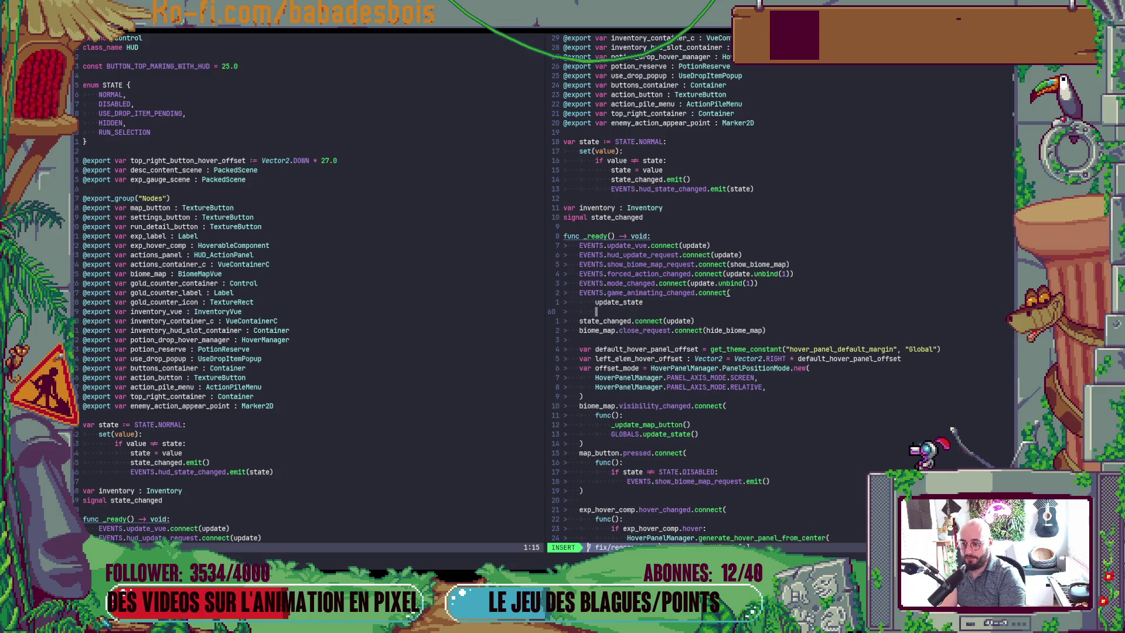
pyautogui.press('Escape')
pyautogui.write('kO')
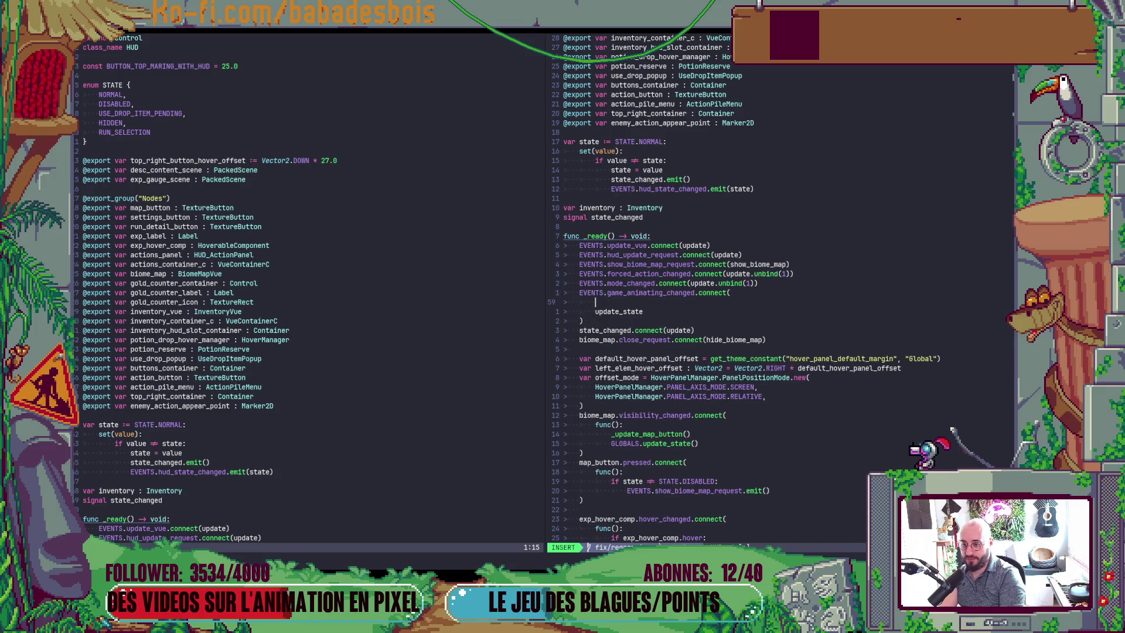
pyautogui.write('func():')
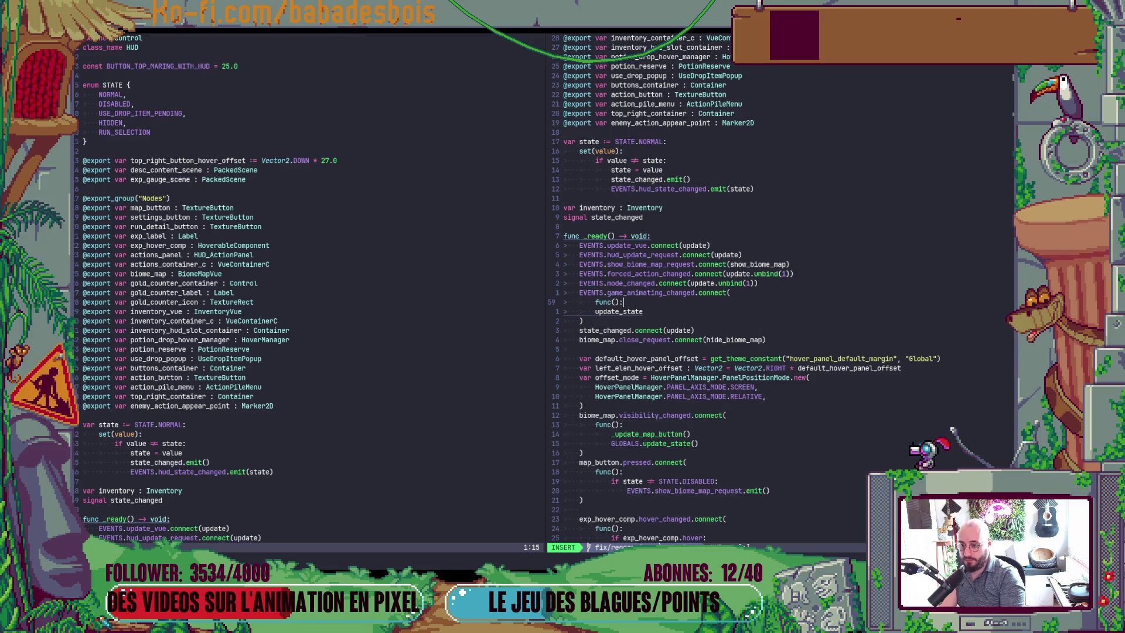
pyautogui.press('Escape')
# Make the inline func call update_state() and update(), then save HUD.gd
pyautogui.press('j')
pyautogui.hotkey('shift', 'v')
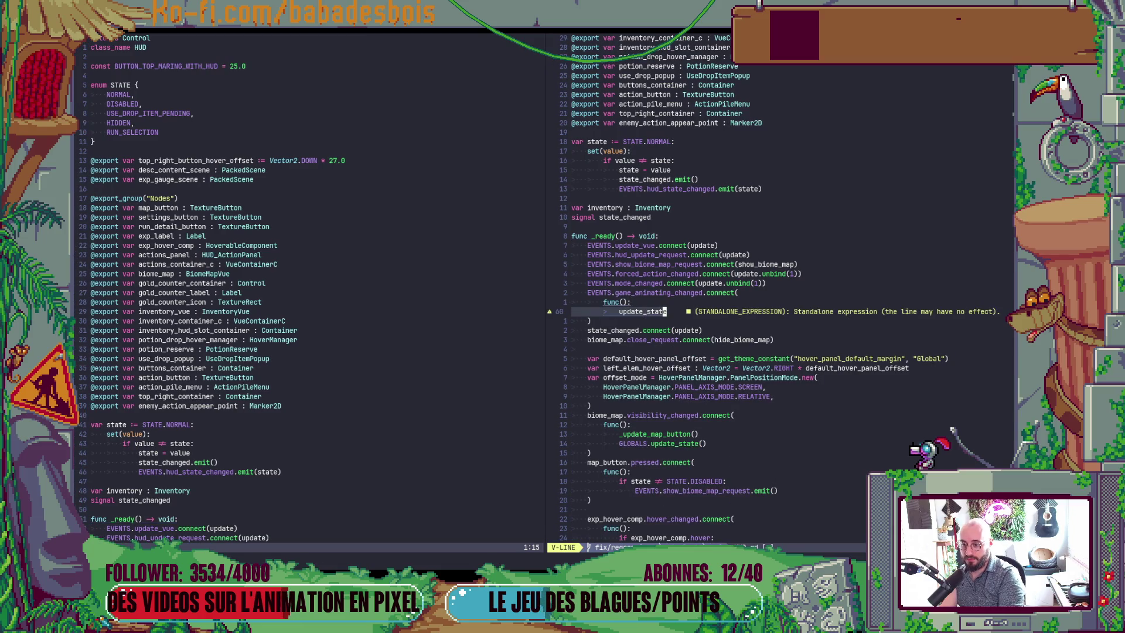
pyautogui.press('Escape')
pyautogui.write('A()')
pyautogui.press('Return')
pyautogui.write('i')
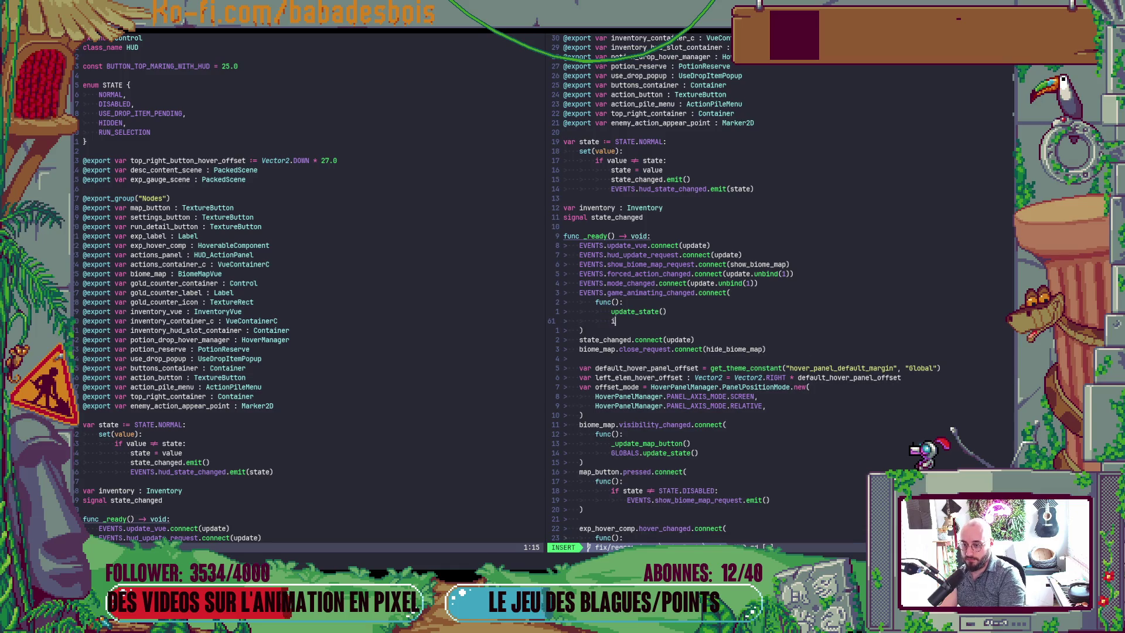
pyautogui.press('BackSpace')
pyautogui.write('up')
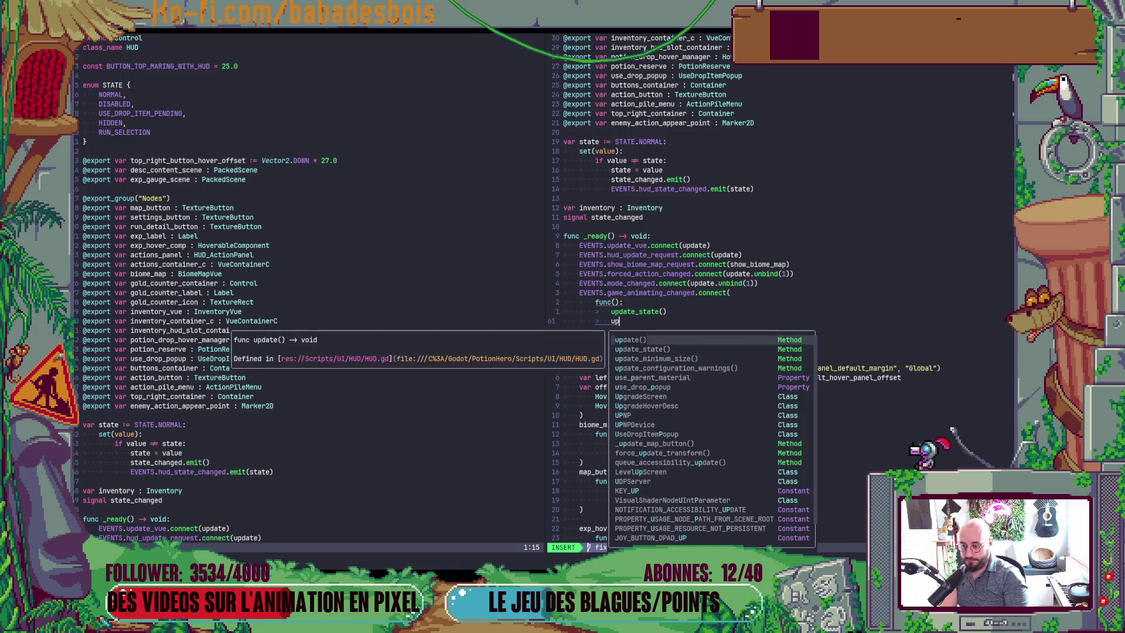
pyautogui.press('Return')
pyautogui.press('Escape')
pyautogui.write(':w')
pyautogui.press('Return')
pyautogui.hotkey('alt', 'Tab')
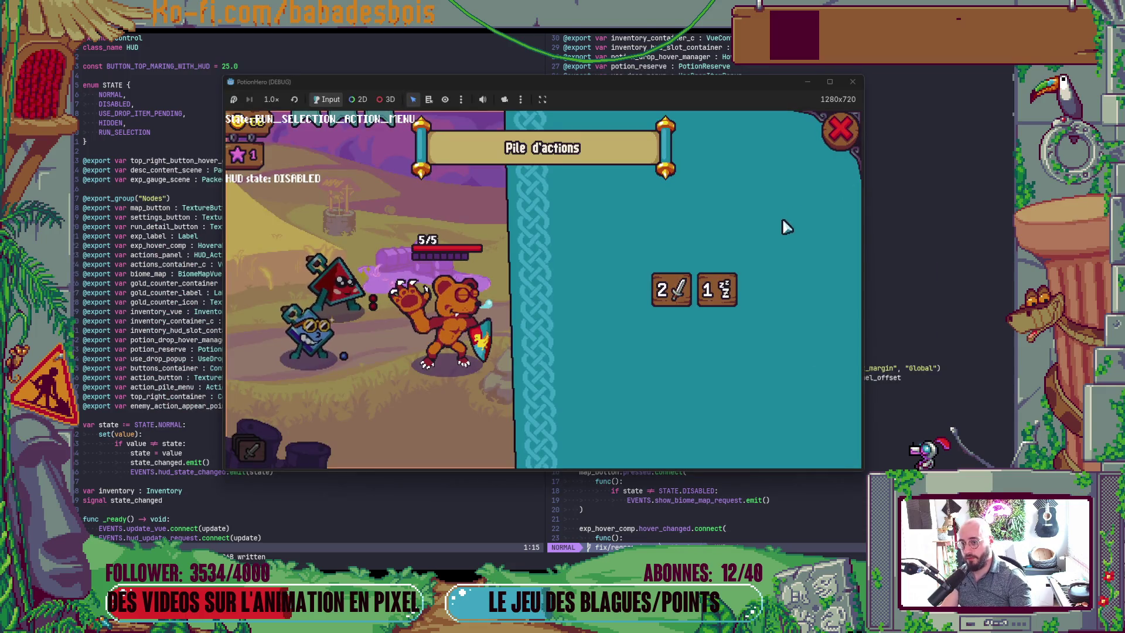
# Close the old game window, relaunch the game with F5 and confirm the chosen hero
pyautogui.click(853, 82)
pyautogui.click(817, 191)
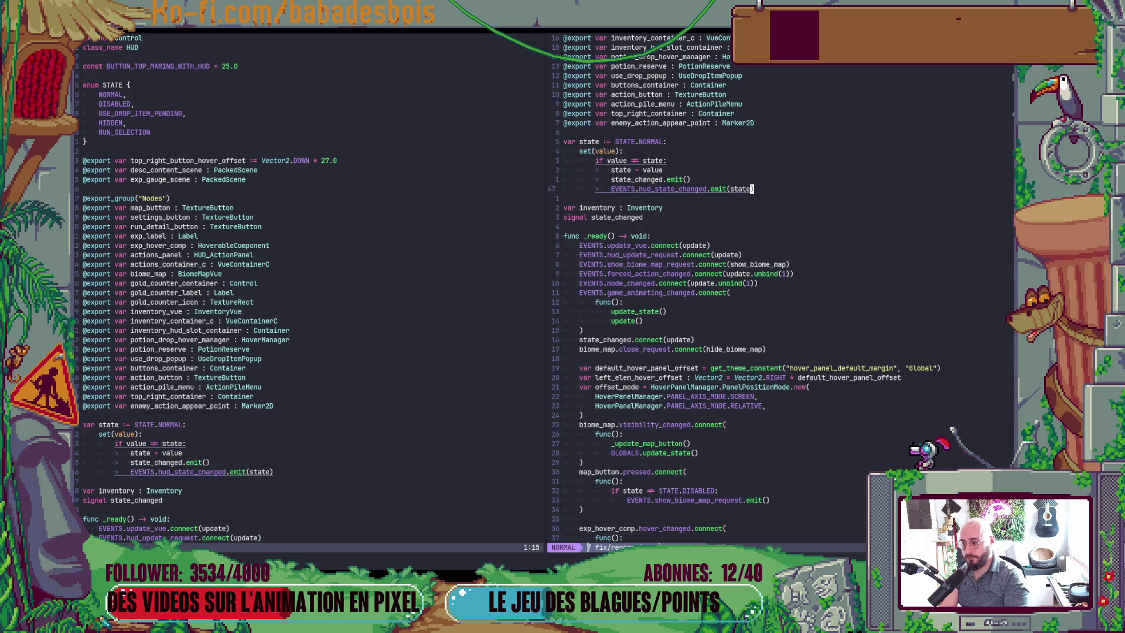
pyautogui.hotkey('alt', 'Tab')
pyautogui.press('F5')
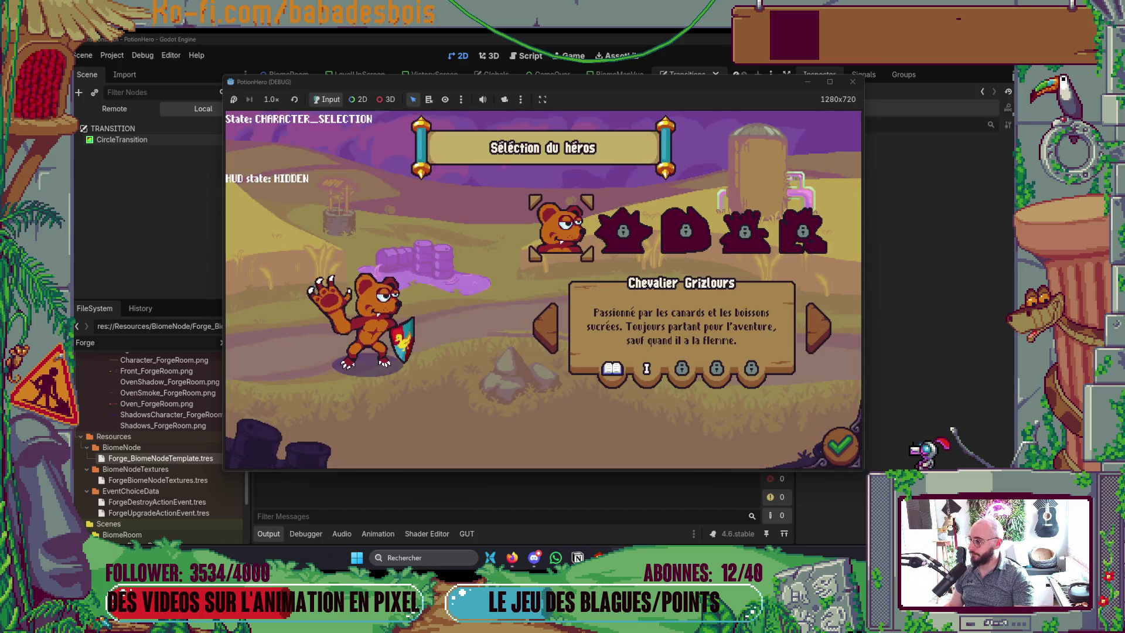
pyautogui.click(842, 441)
# Toggle the action pile open and closed several times, watching HUD state switch between RUN_SELECTION and DISABLED
pyautogui.click(255, 454)
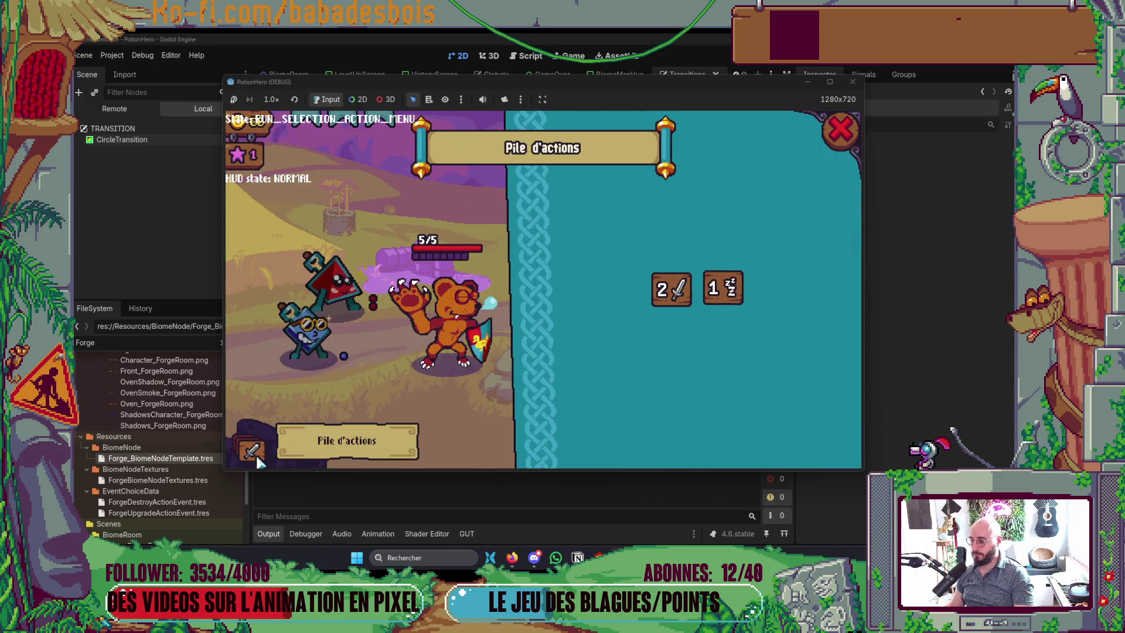
pyautogui.click(258, 460)
pyautogui.click(259, 460)
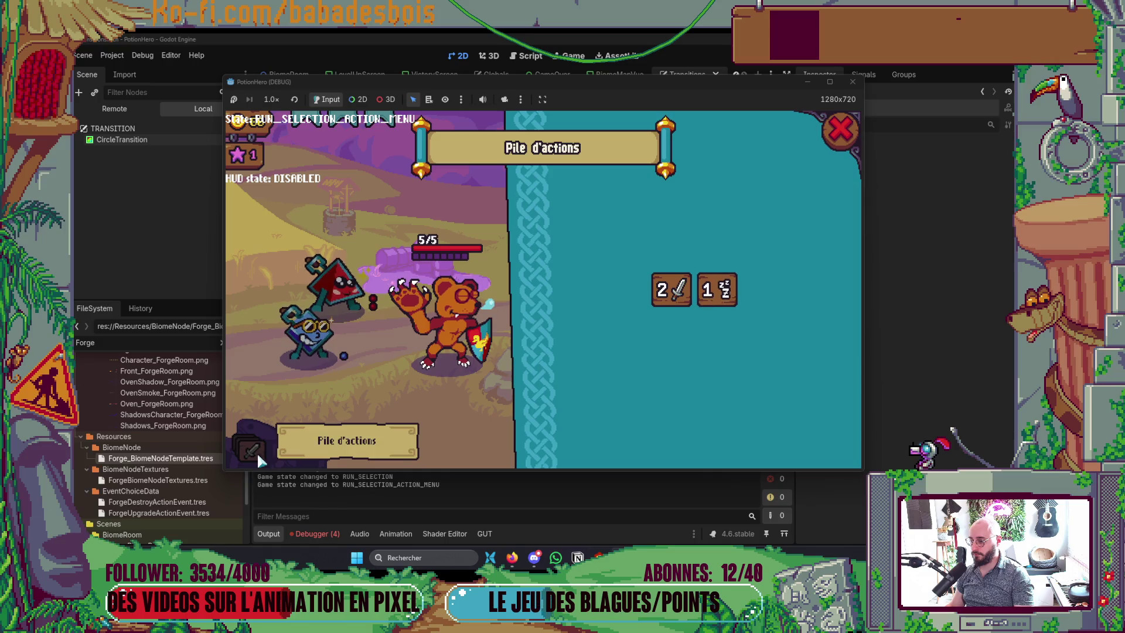
pyautogui.click(840, 130)
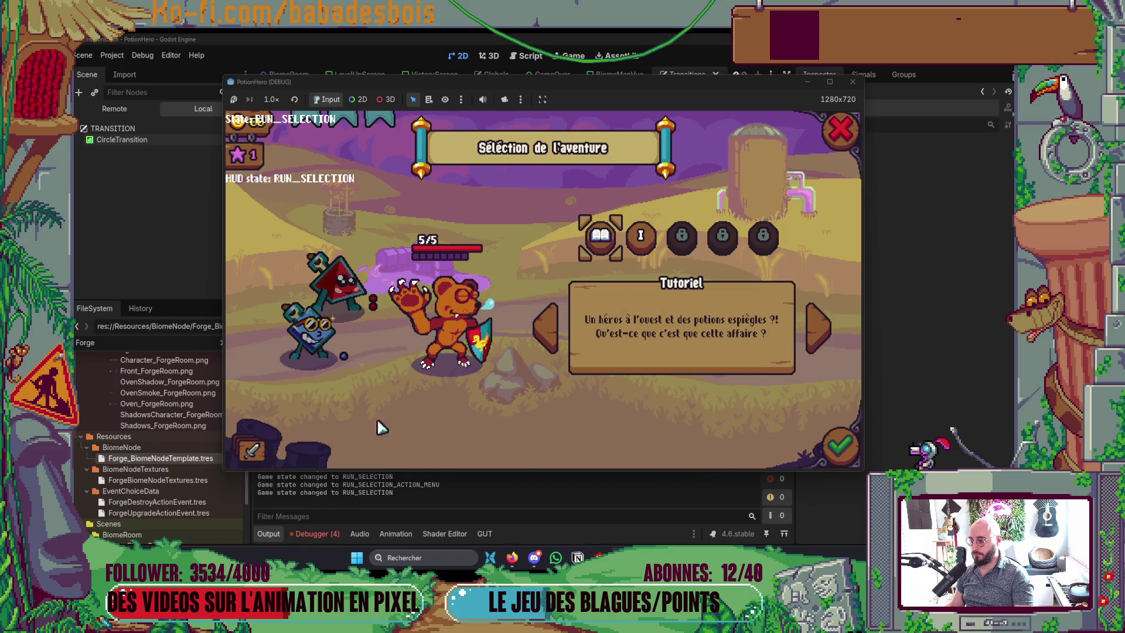
pyautogui.click(252, 450)
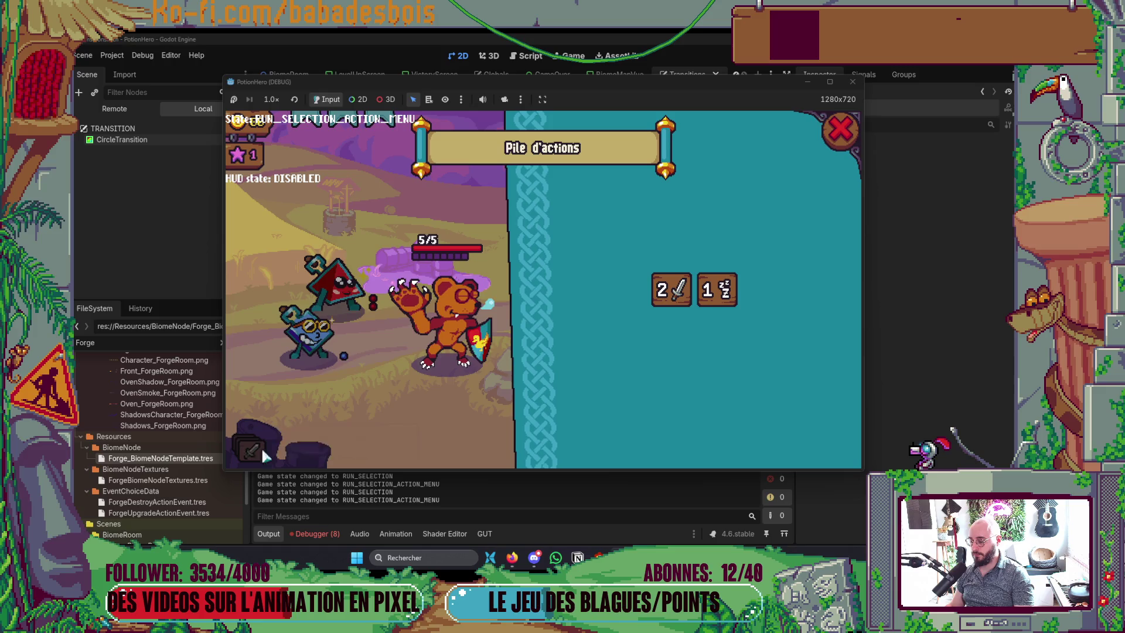
pyautogui.click(748, 293)
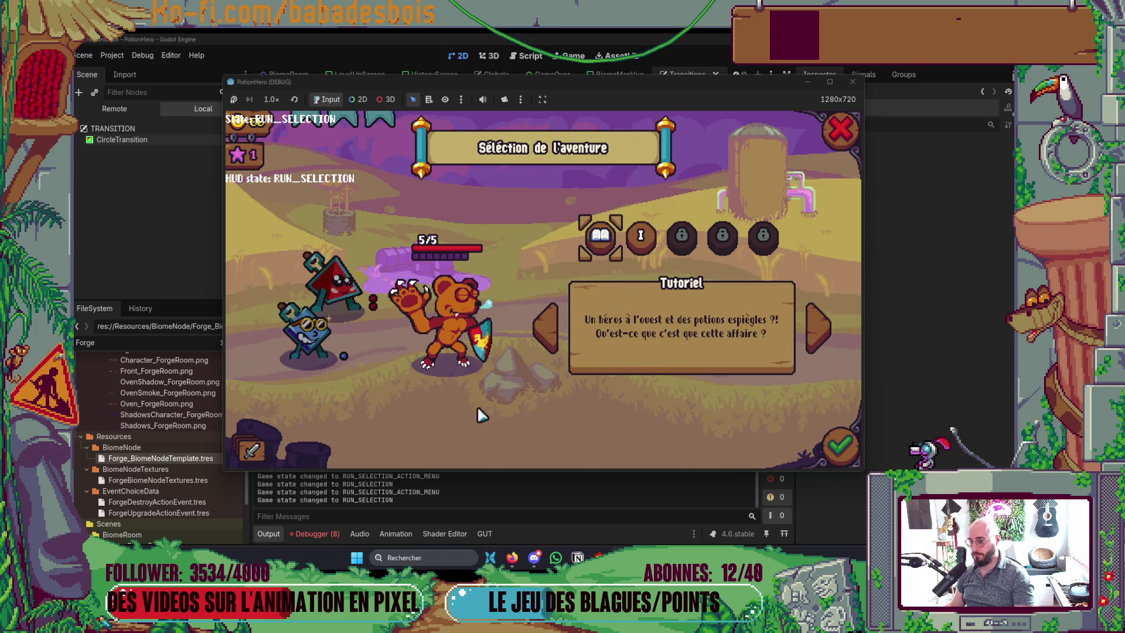
pyautogui.click(267, 450)
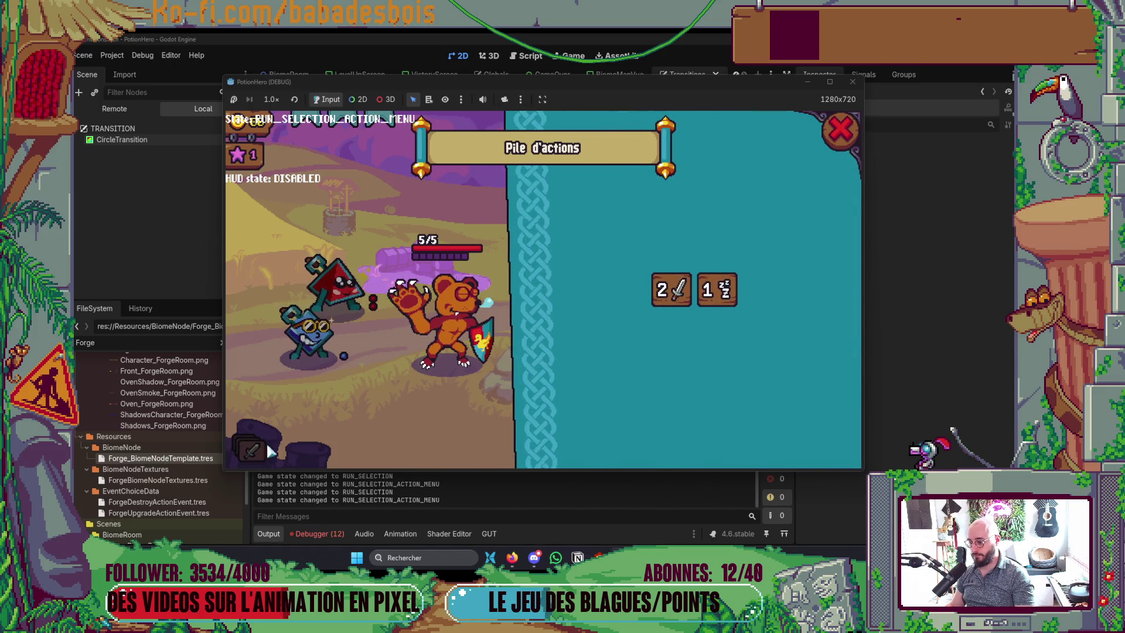
pyautogui.click(726, 293)
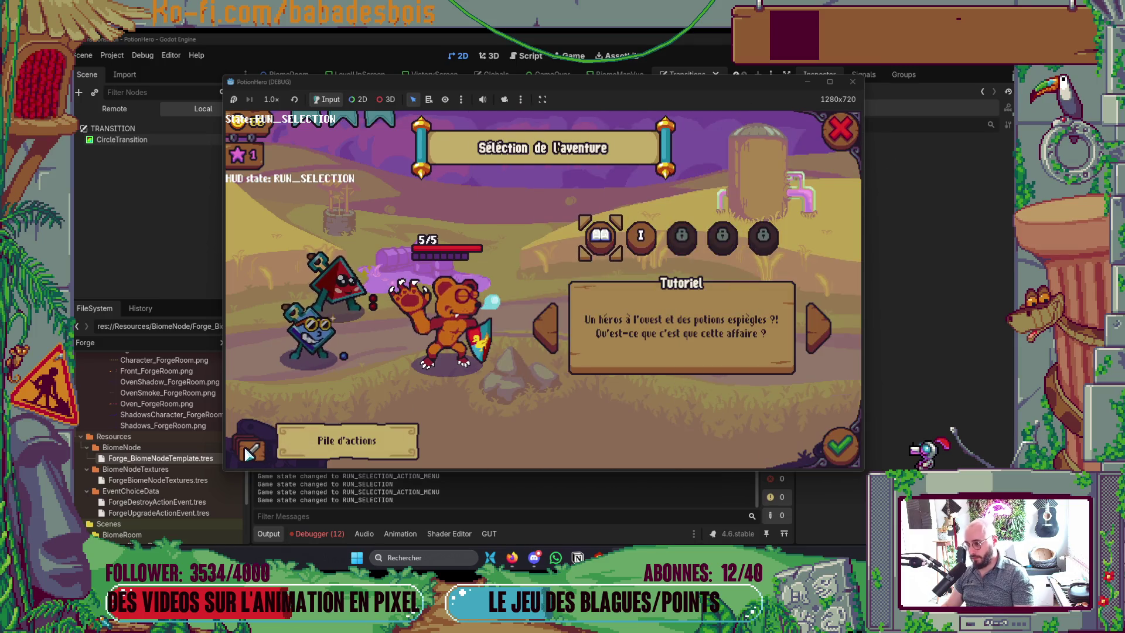
pyautogui.click(250, 452)
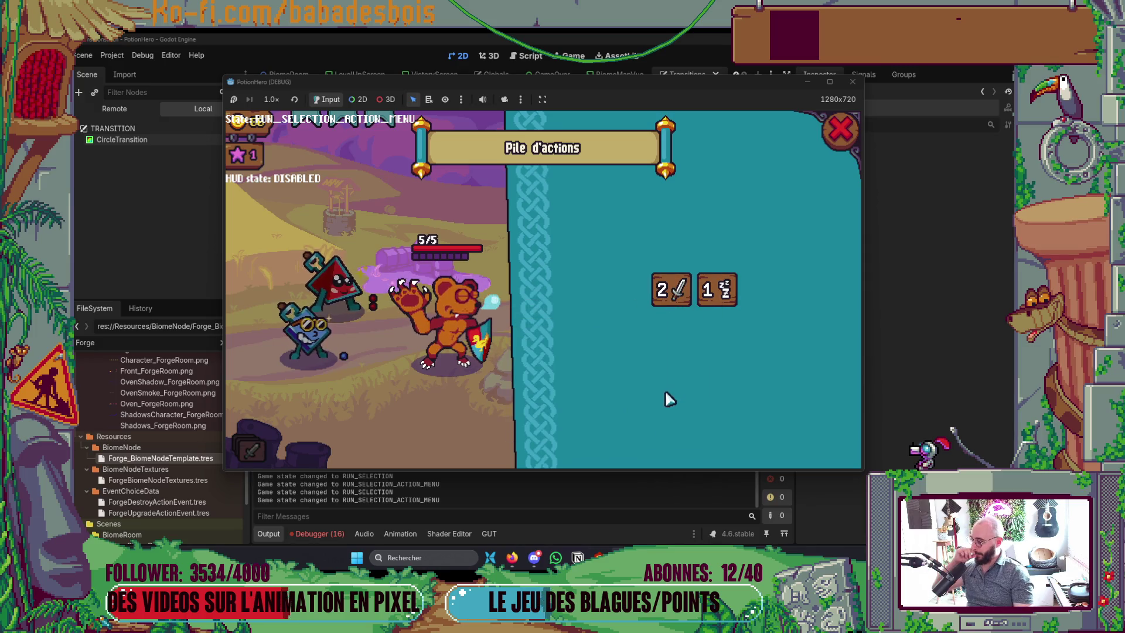
pyautogui.click(834, 124)
pyautogui.click(283, 454)
# Scroll HUD.gd down to update() and highlight the action_button.disabled condition line
pyautogui.hotkey('alt', 'Tab')
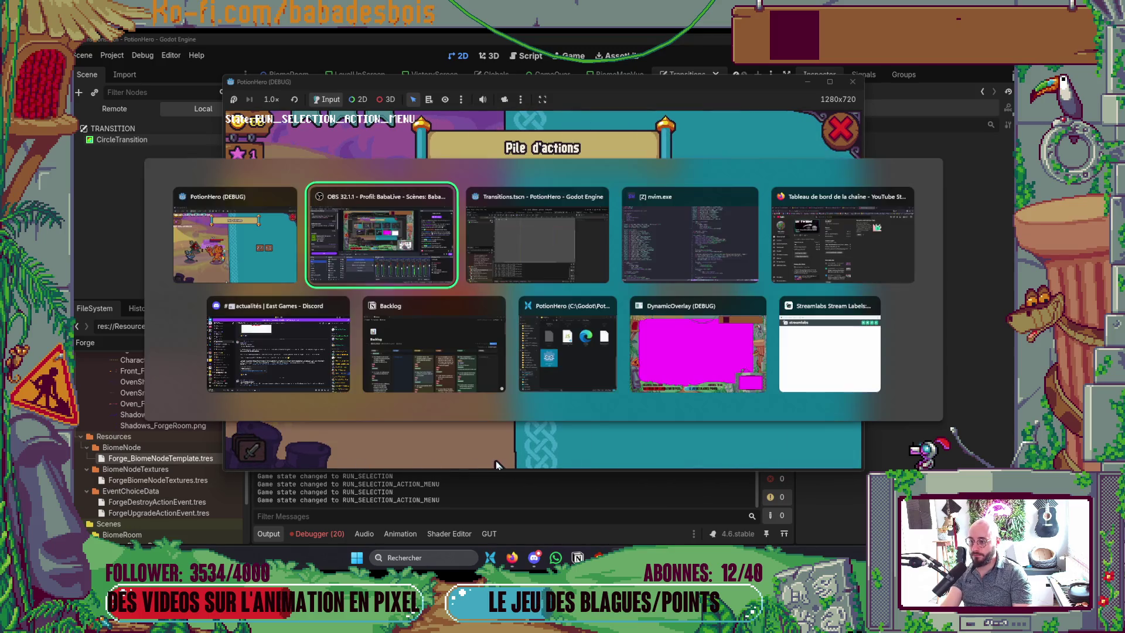
pyautogui.hotkey('alt', 'Tab')
pyautogui.hotkey('alt', 'Tab')
pyautogui.scroll(-2, 711, 353)
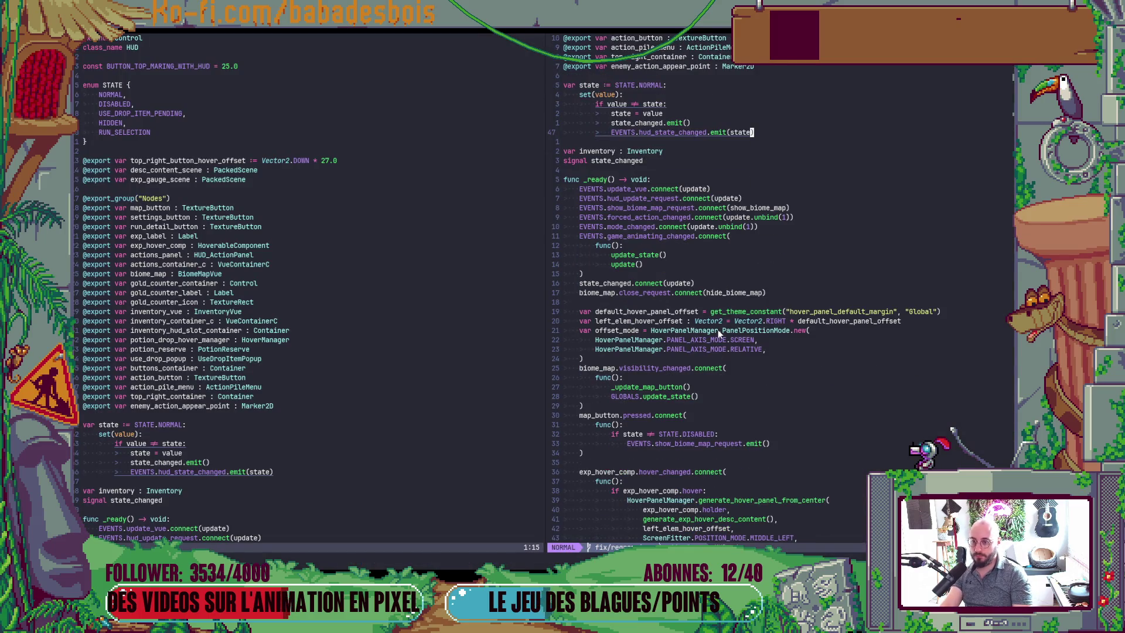
pyautogui.scroll(-20, 718, 329)
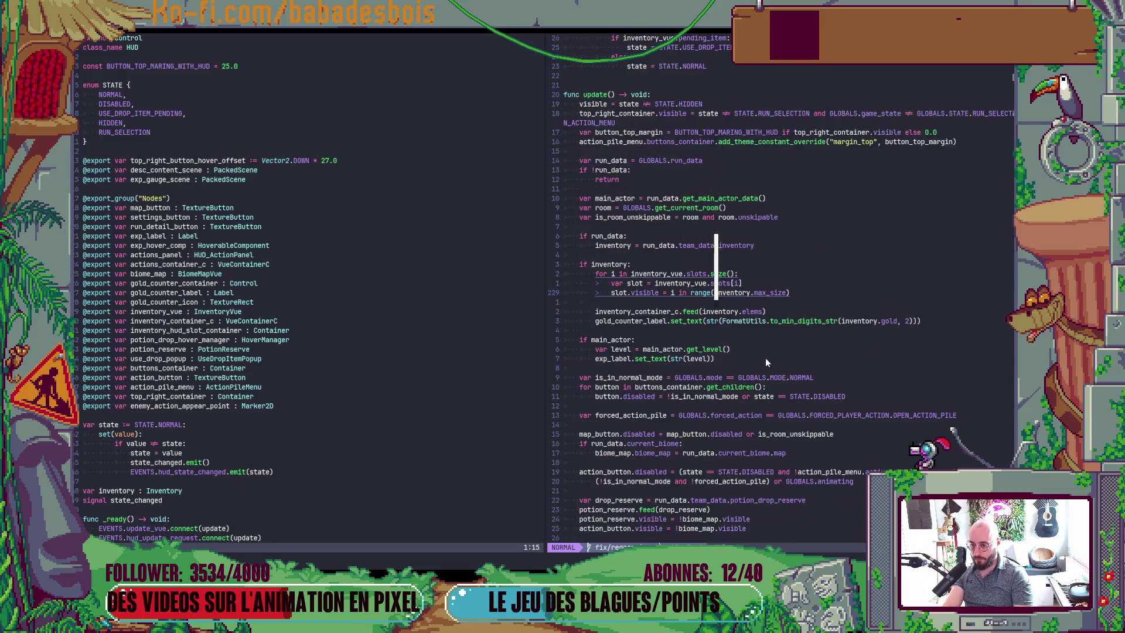
pyautogui.scroll(-7, 765, 362)
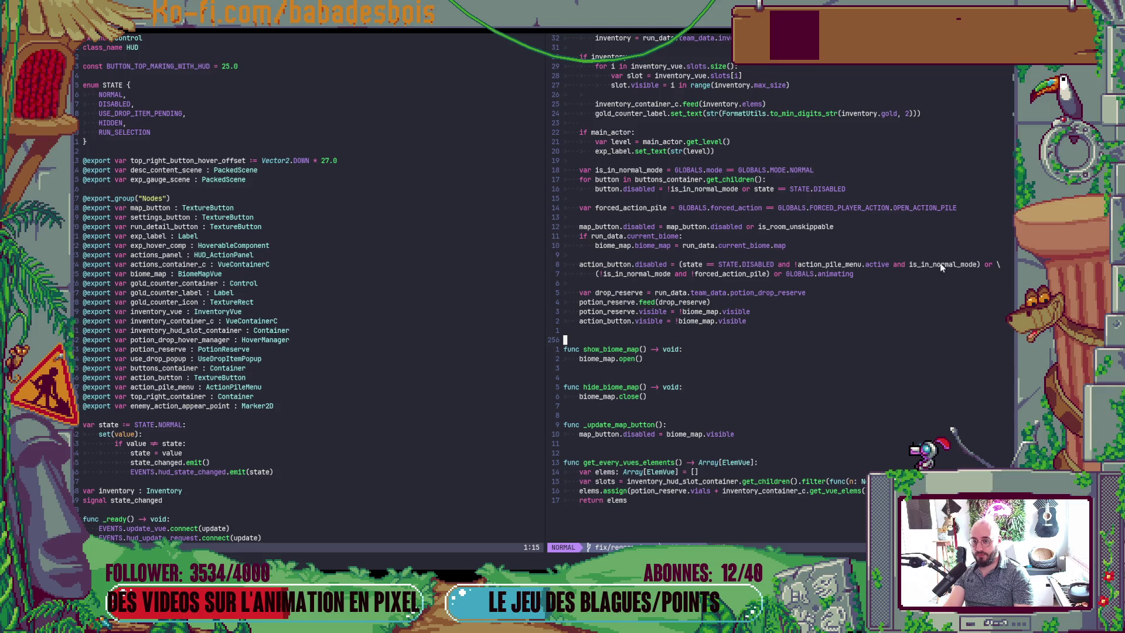
pyautogui.press('v')
pyautogui.click(679, 265)
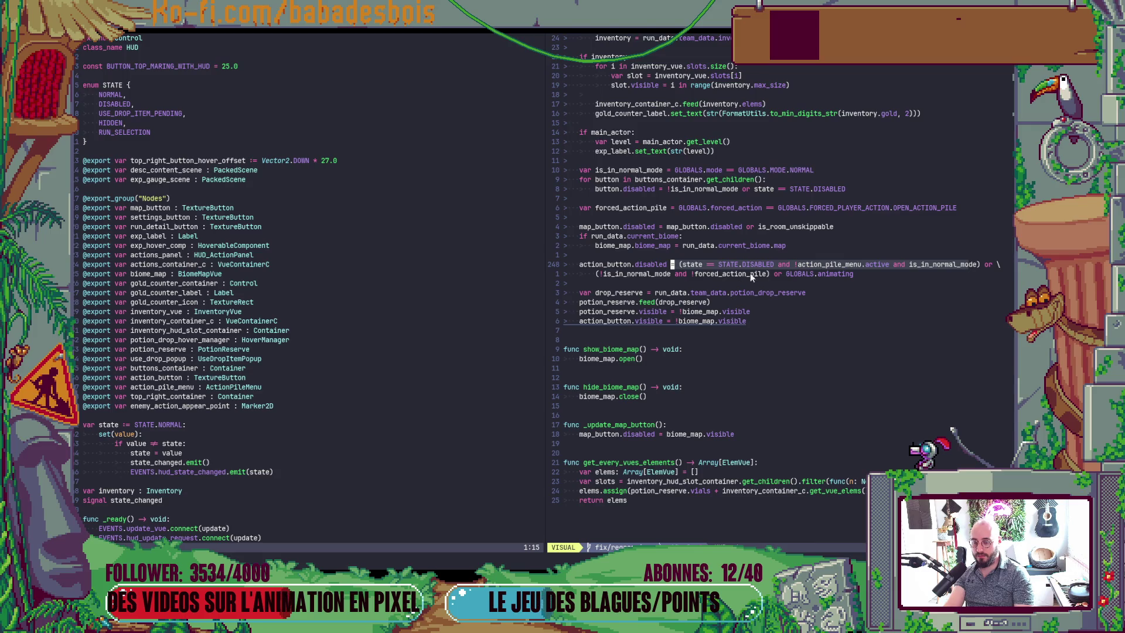
pyautogui.click(785, 282)
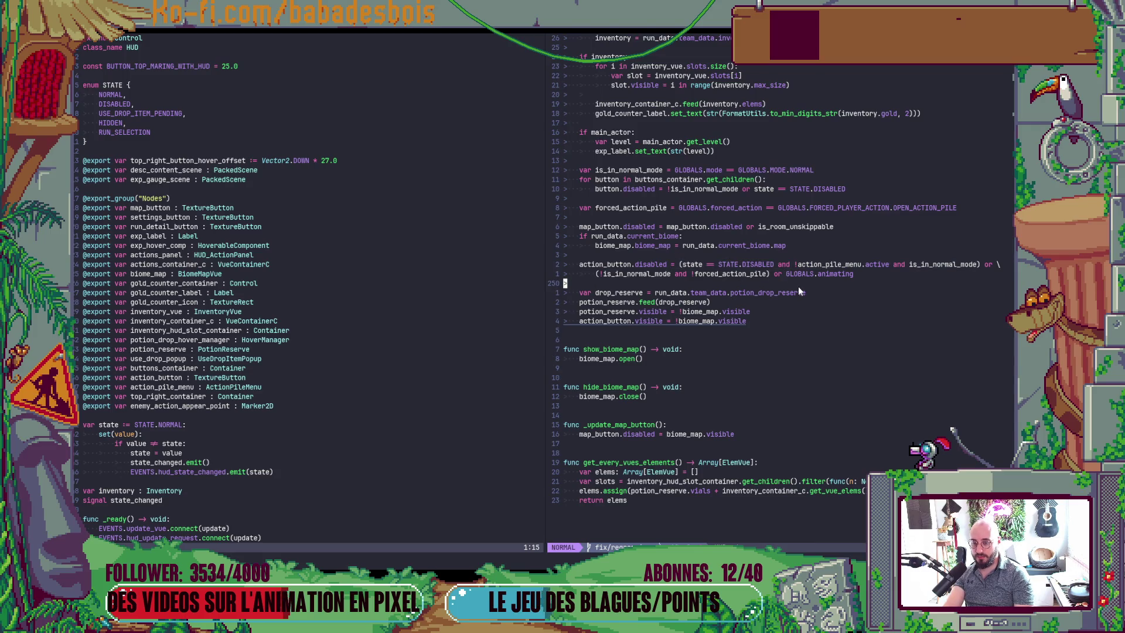
pyautogui.hotkey('alt', 'Tab')
# Back in the running game, close and reopen the action pile, confirming HUD state reads DISABLED
pyautogui.hotkey('alt', 'Tab')
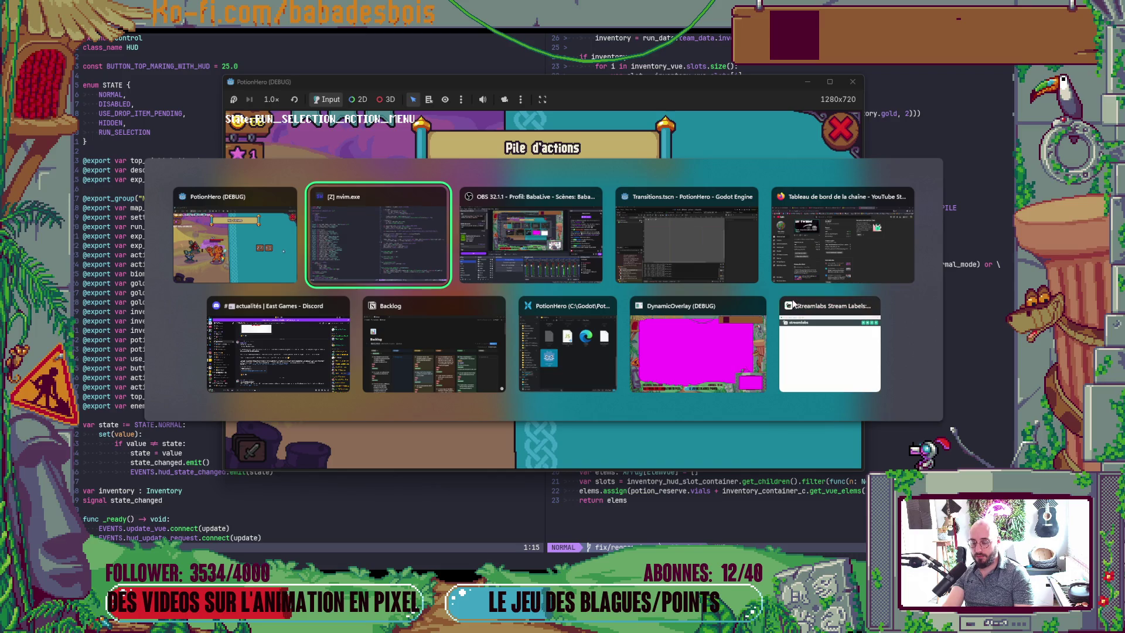
pyautogui.hotkey('alt', 'Tab')
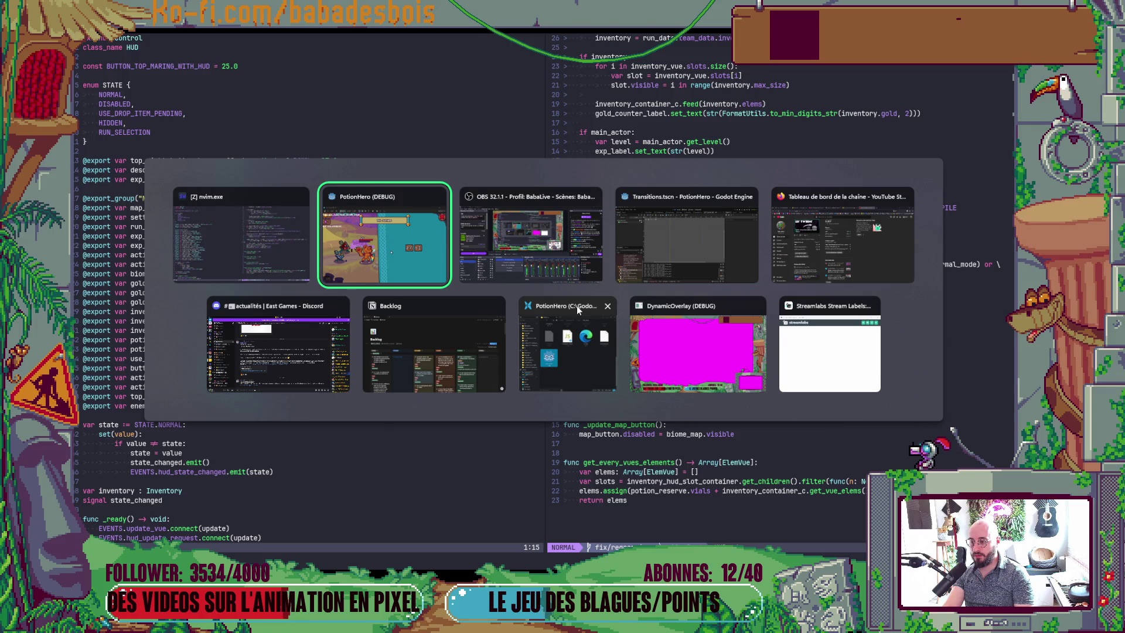
pyautogui.hotkey('alt', 'Tab')
pyautogui.hotkey('alt', 'Tab')
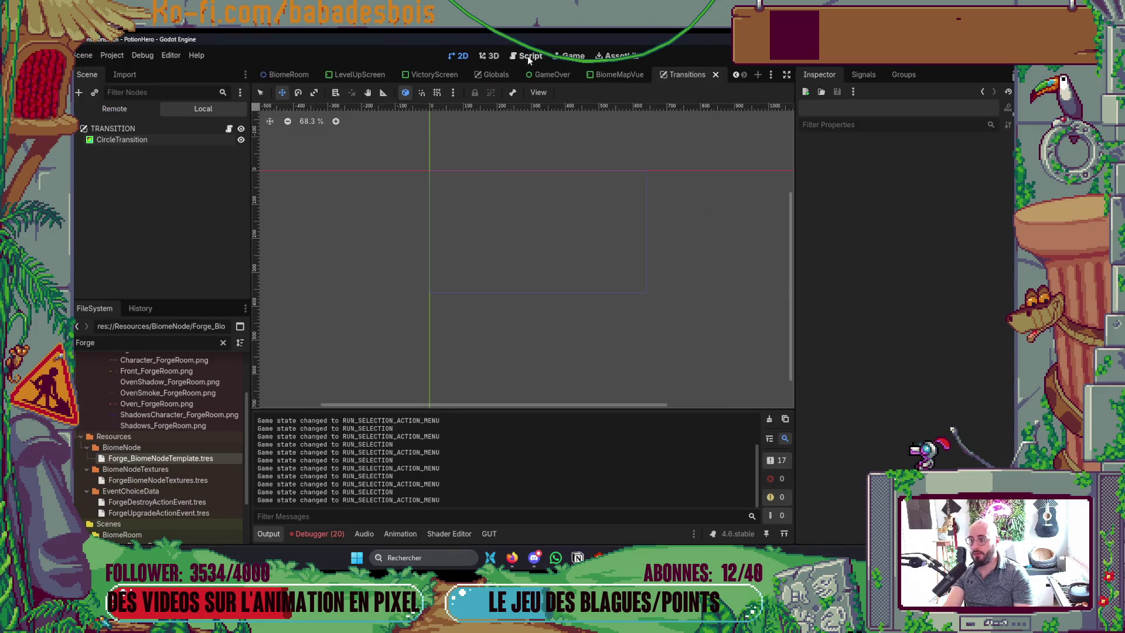
pyautogui.click(527, 56)
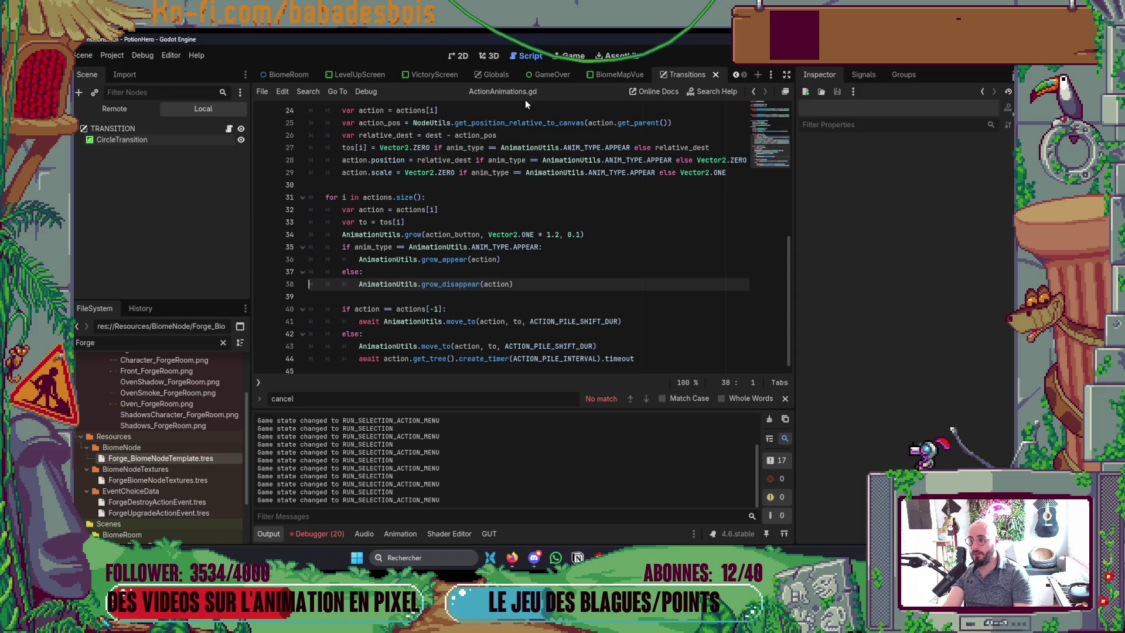
pyautogui.hotkey('alt', 'Tab')
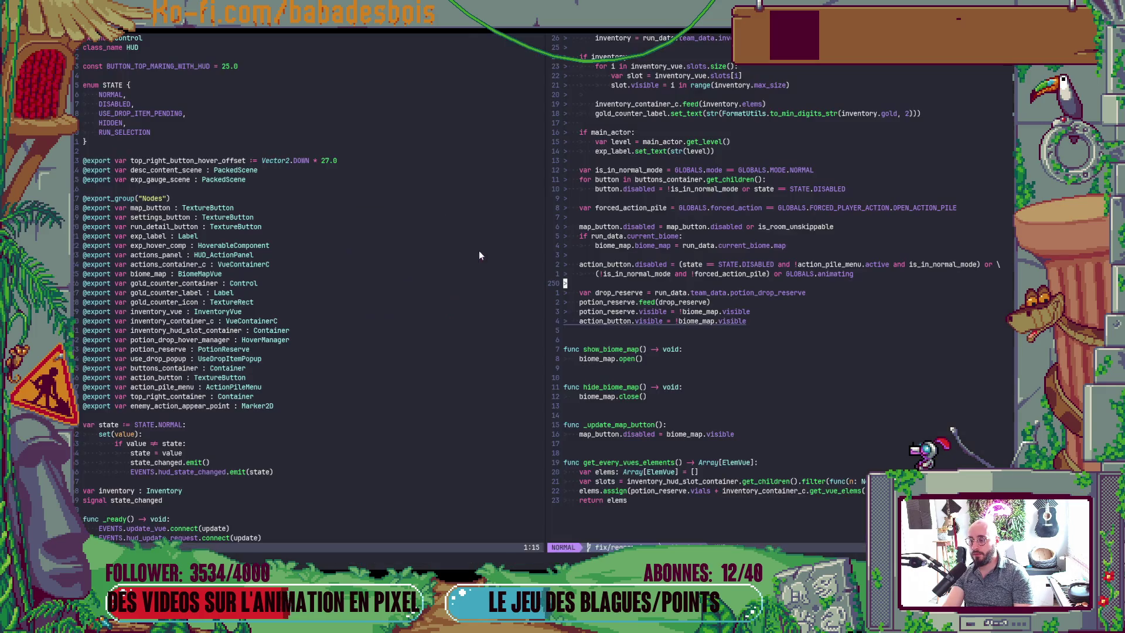
pyautogui.hotkey('alt', 'Tab')
pyautogui.click(841, 130)
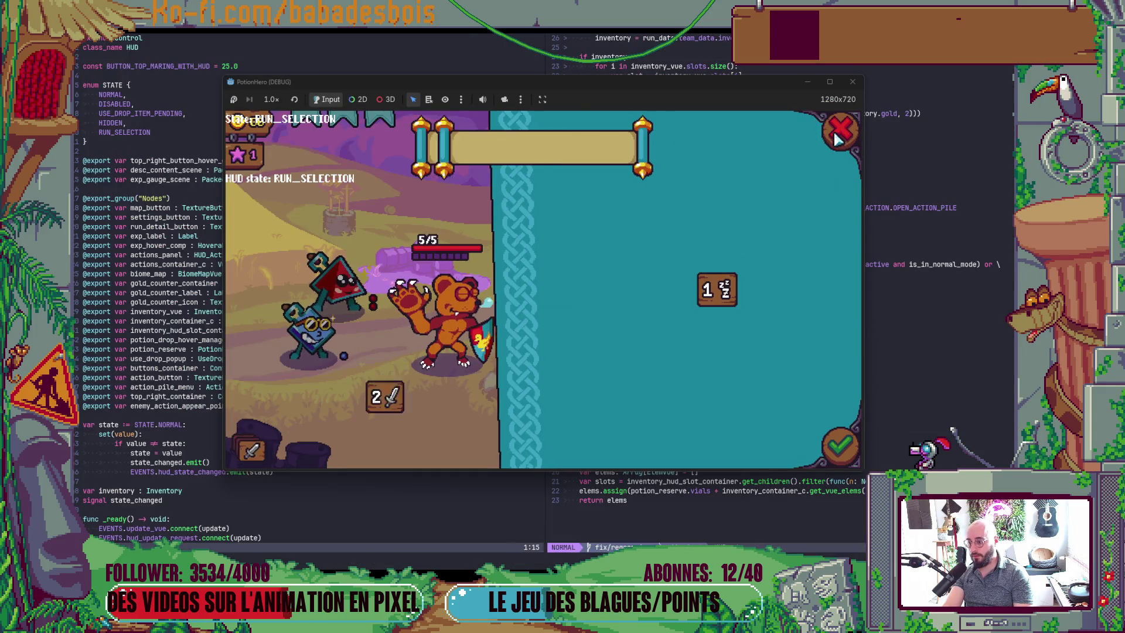
pyautogui.click(273, 456)
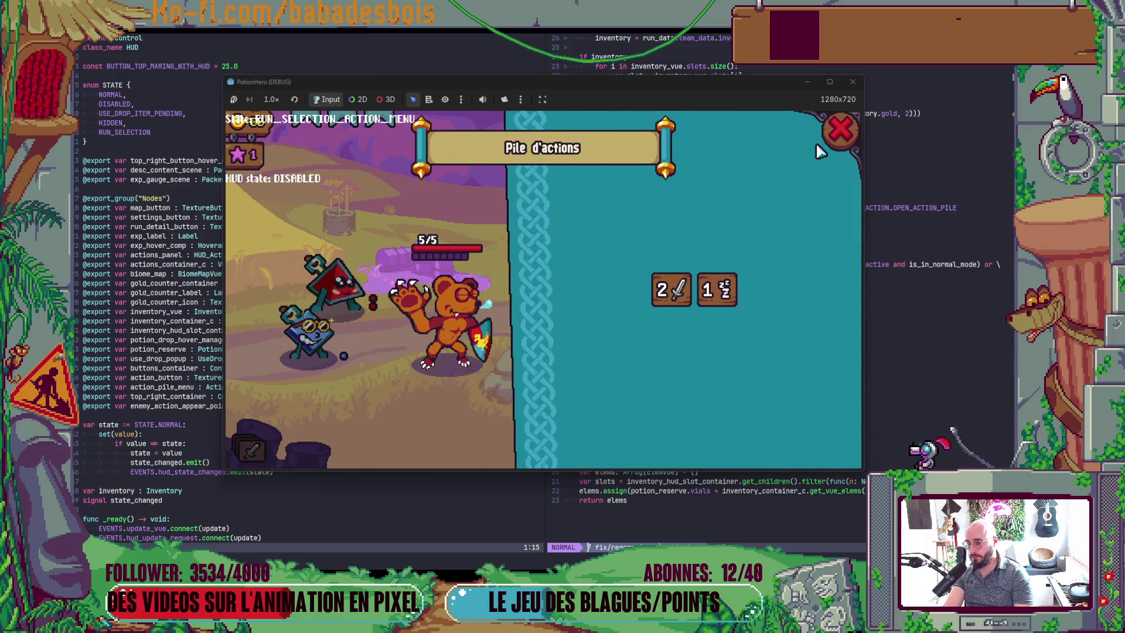
pyautogui.click(840, 130)
# Open HUD.gd in Godot's script editor via Ctrl+Alt+O and add a breakpoint on line 248
pyautogui.hotkey('alt', 'Tab')
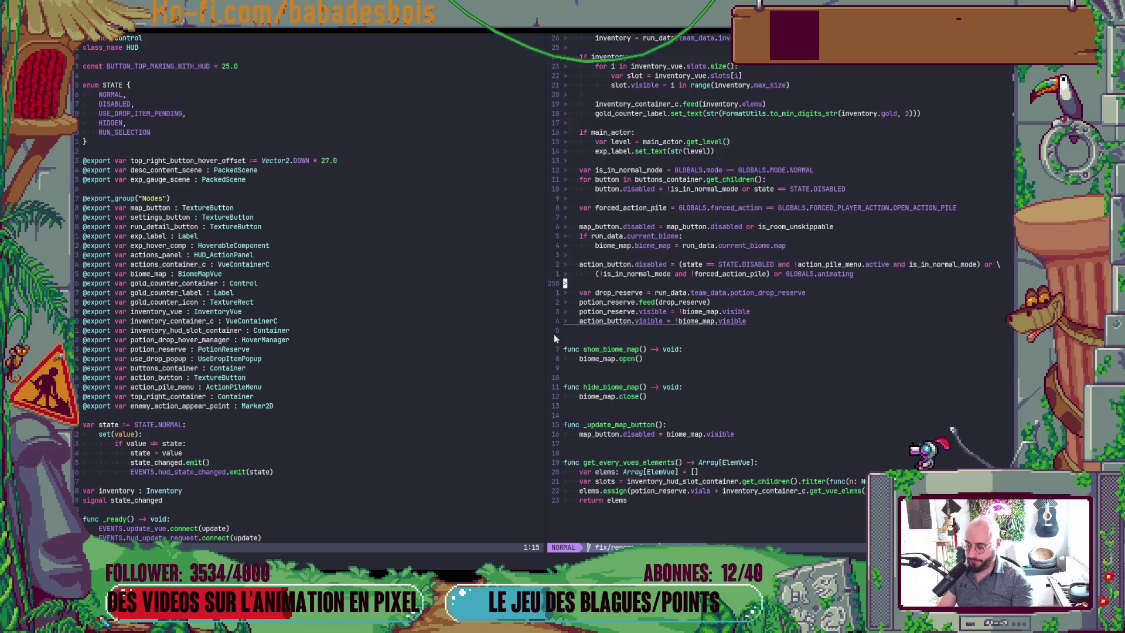
pyautogui.hotkey('alt', 'Tab')
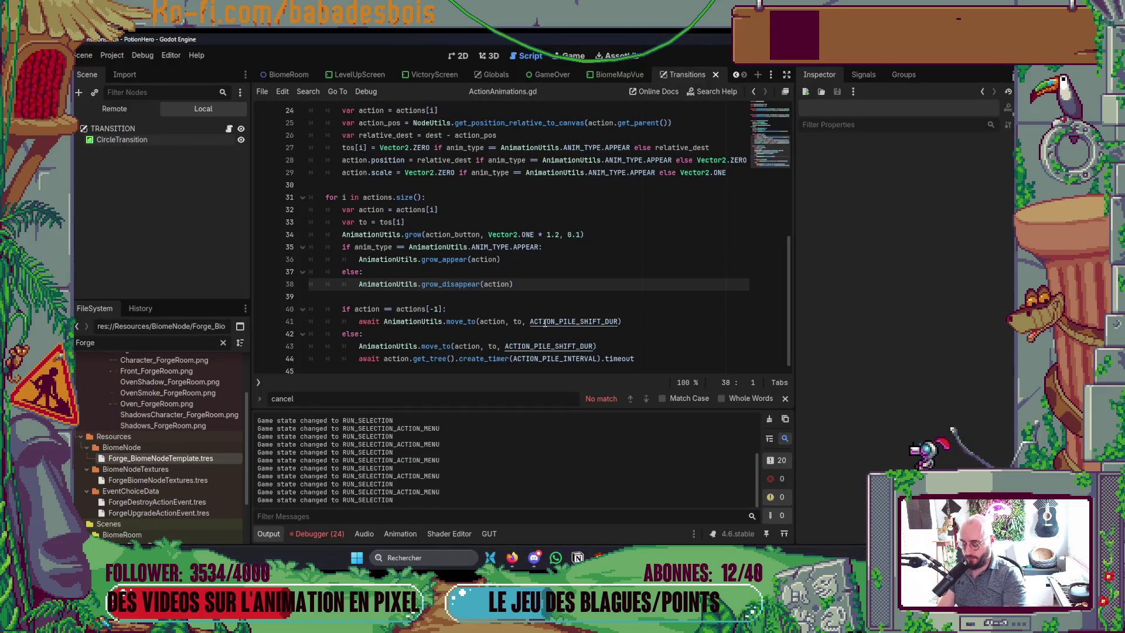
pyautogui.hotkey('ctrl', 'alt', 'o')
pyautogui.press('Return')
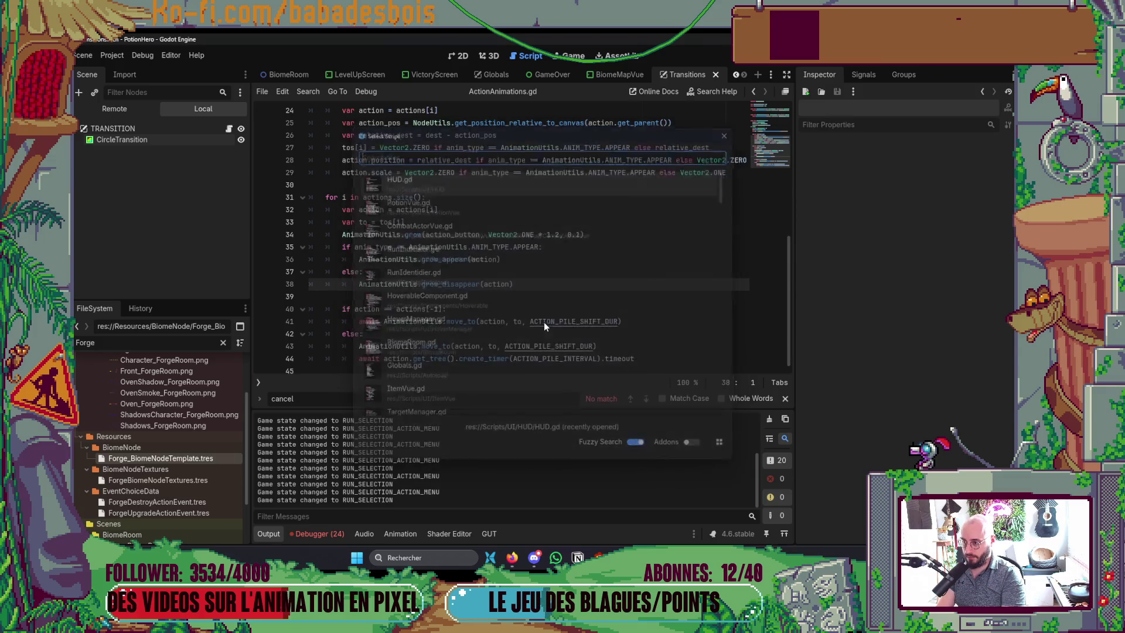
pyautogui.scroll(-5, 512, 309)
pyautogui.scroll(-9, 511, 309)
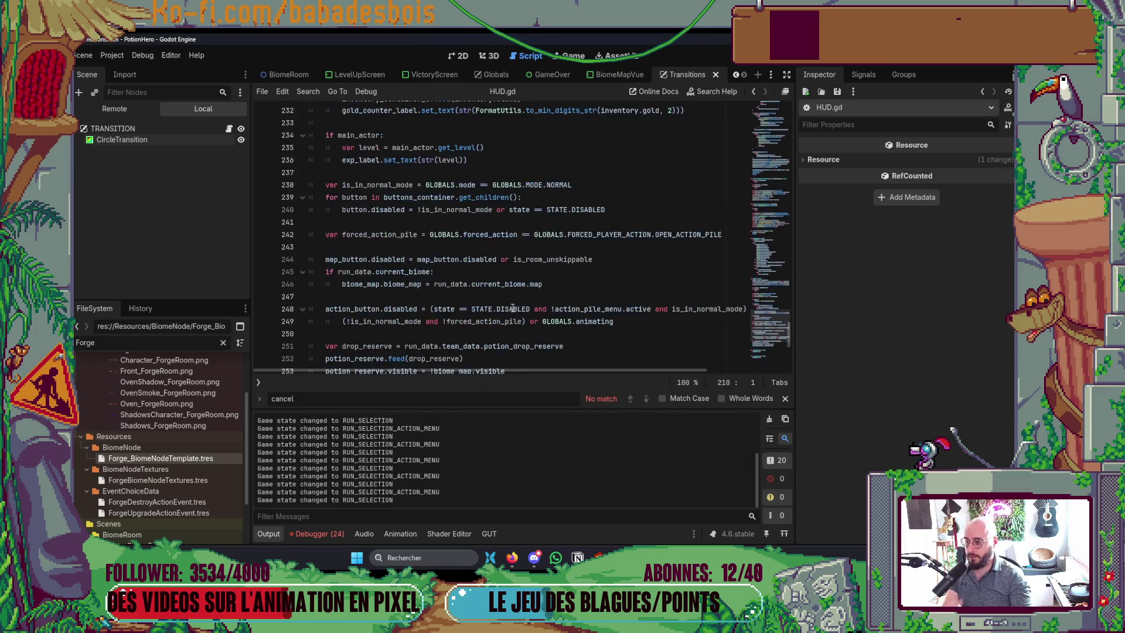
pyautogui.click(261, 161)
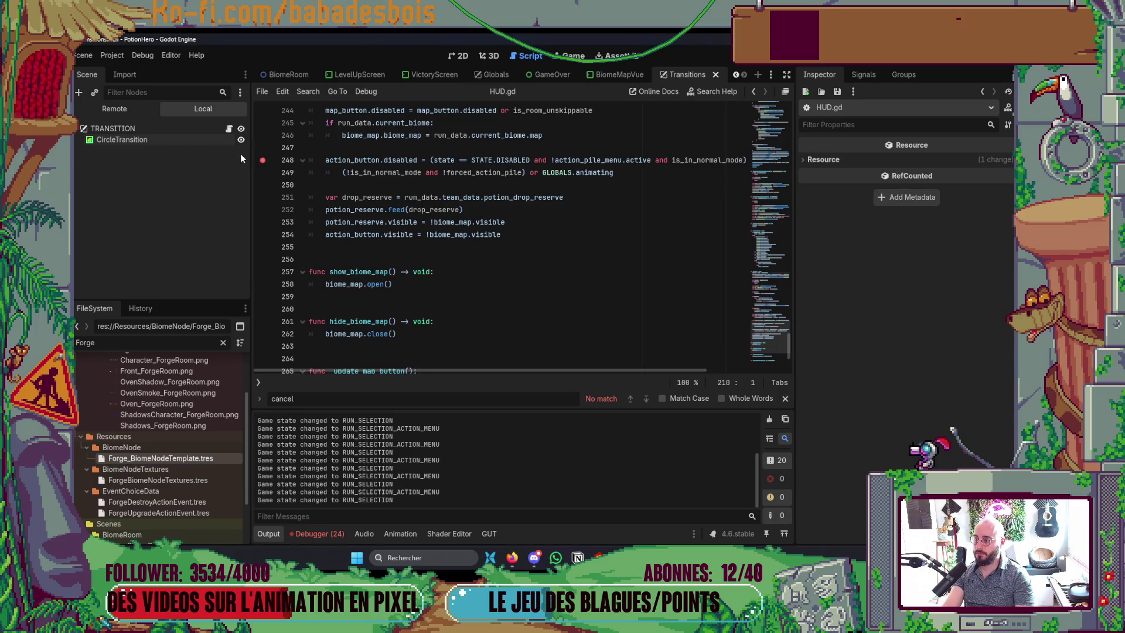
pyautogui.hotkey('alt', 'Tab')
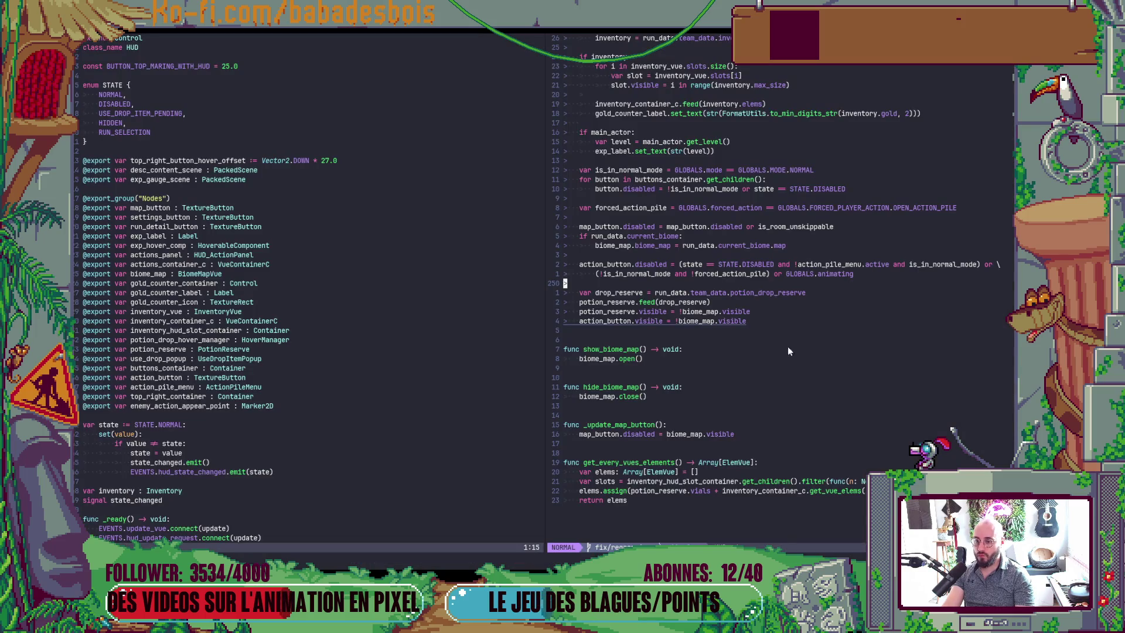
# Add a print of GLOBALS.animating below the action_button.disabled condition
pyautogui.click(788, 274)
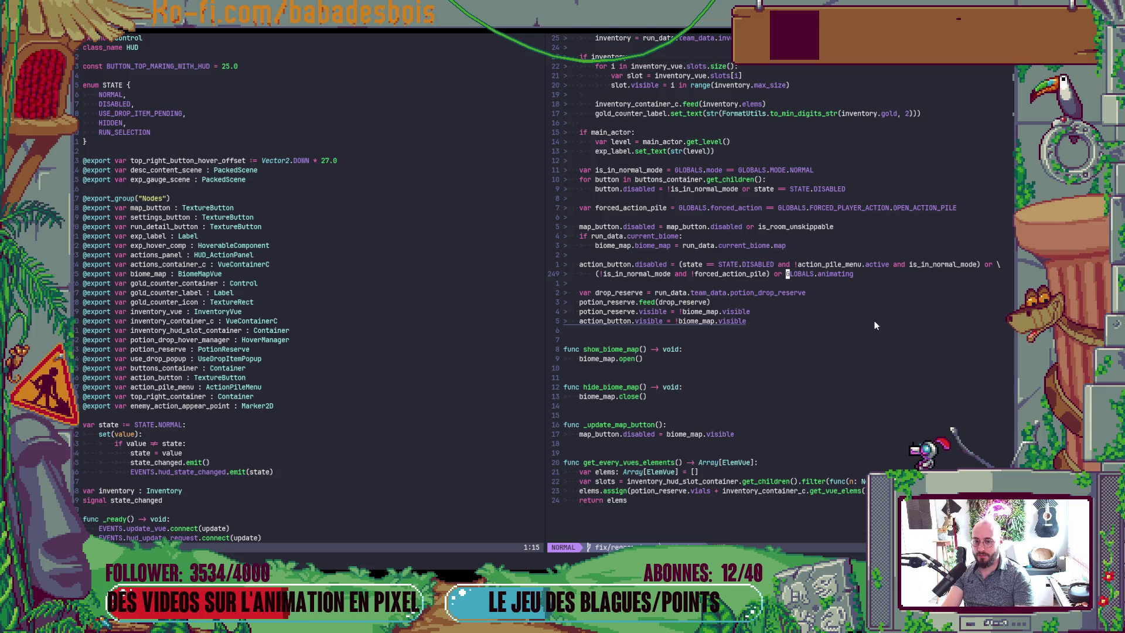
pyautogui.press('v')
pyautogui.hotkey('shift', 'e')
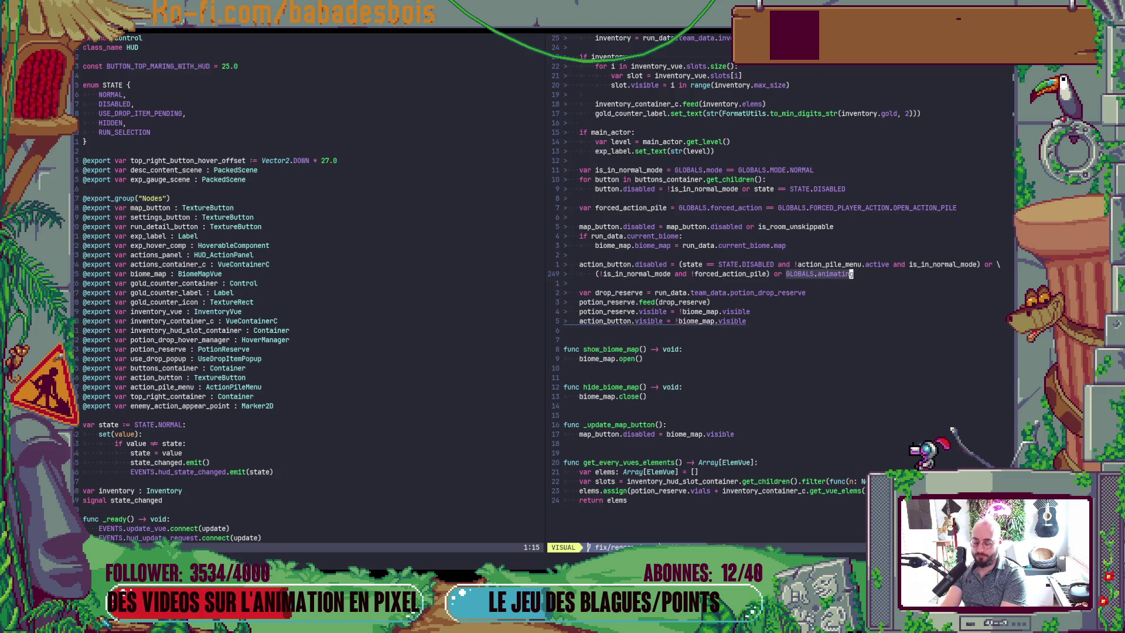
pyautogui.press('space')
pyautogui.press('p')
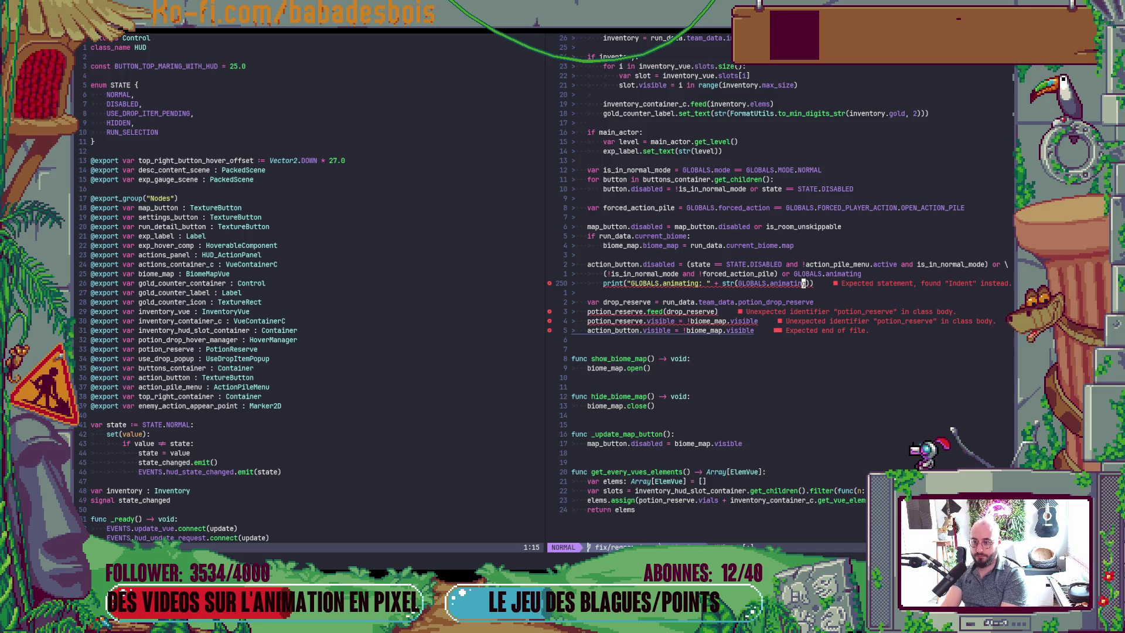
# Add a print of the parenthesised state condition from the line above
pyautogui.press('k')
pyautogui.press('k')
pyautogui.press('b')
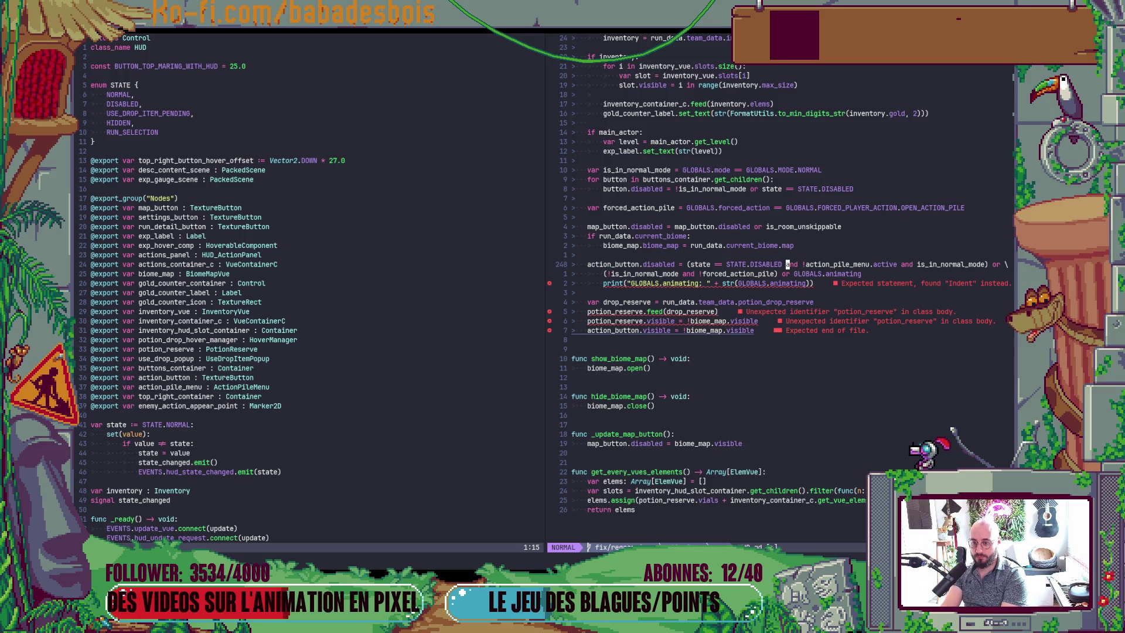
pyautogui.press('v')
pyautogui.press('i')
pyautogui.press('(')
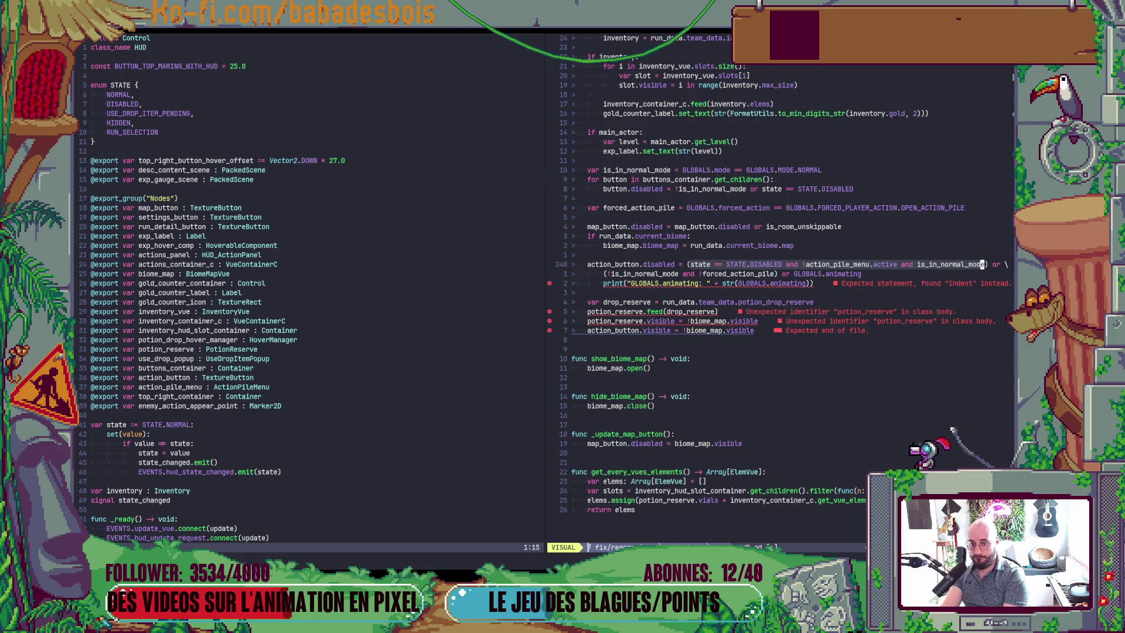
pyautogui.press('g')
pyautogui.press('?')
pyautogui.press('v')
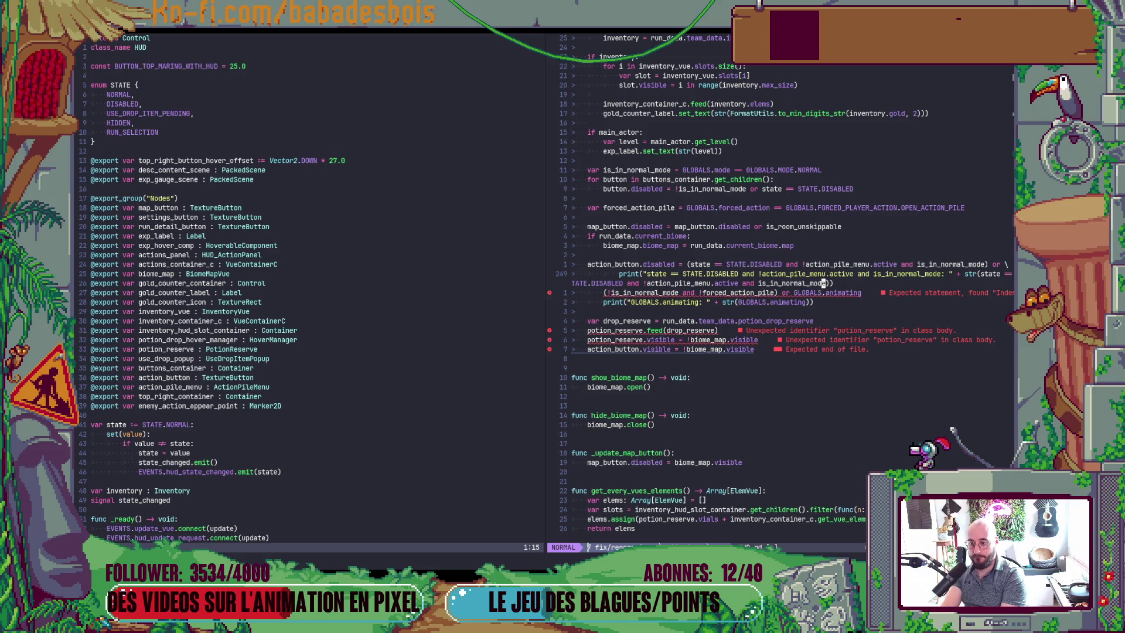
pyautogui.press('j')
pyautogui.press('j')
pyautogui.press('j')
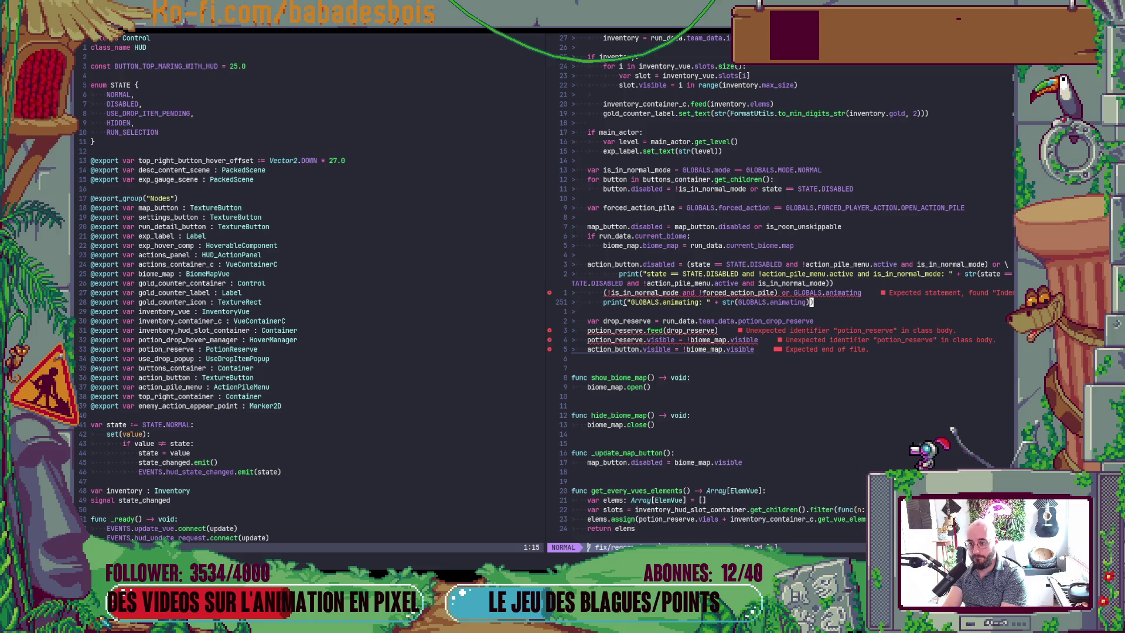
# Move lines so the disabled statement sits above and the state print follows the GLOBALS.animating print
pyautogui.press('k')
pyautogui.press('k')
pyautogui.press('k')
pyautogui.press('d')
pyautogui.press('d')
pyautogui.press('p')
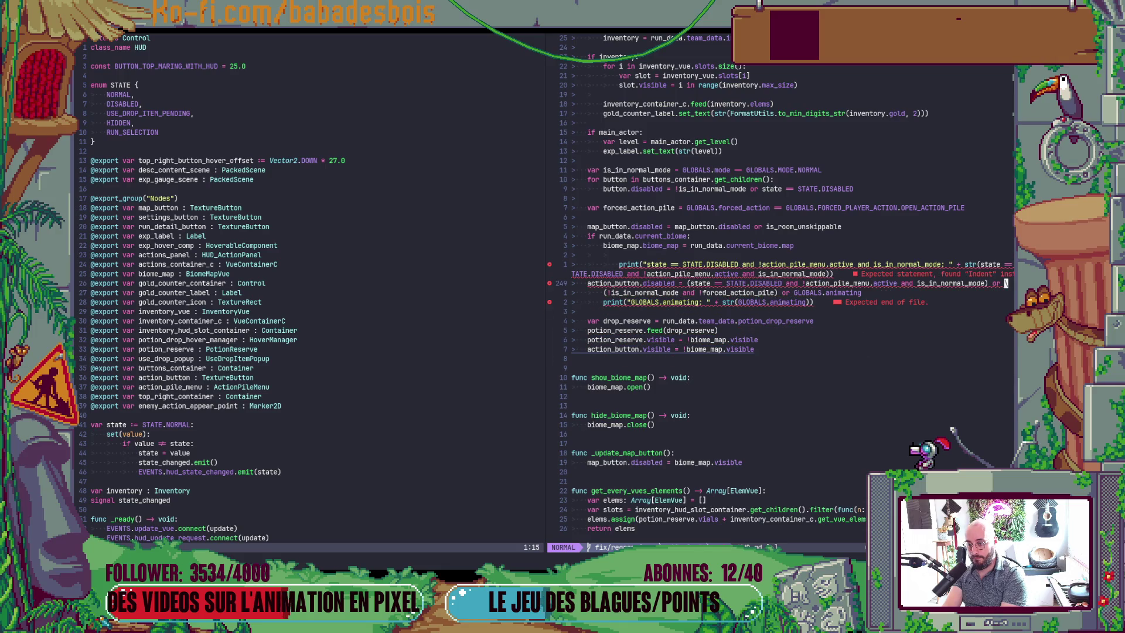
pyautogui.press('d')
pyautogui.press('d')
pyautogui.press('p')
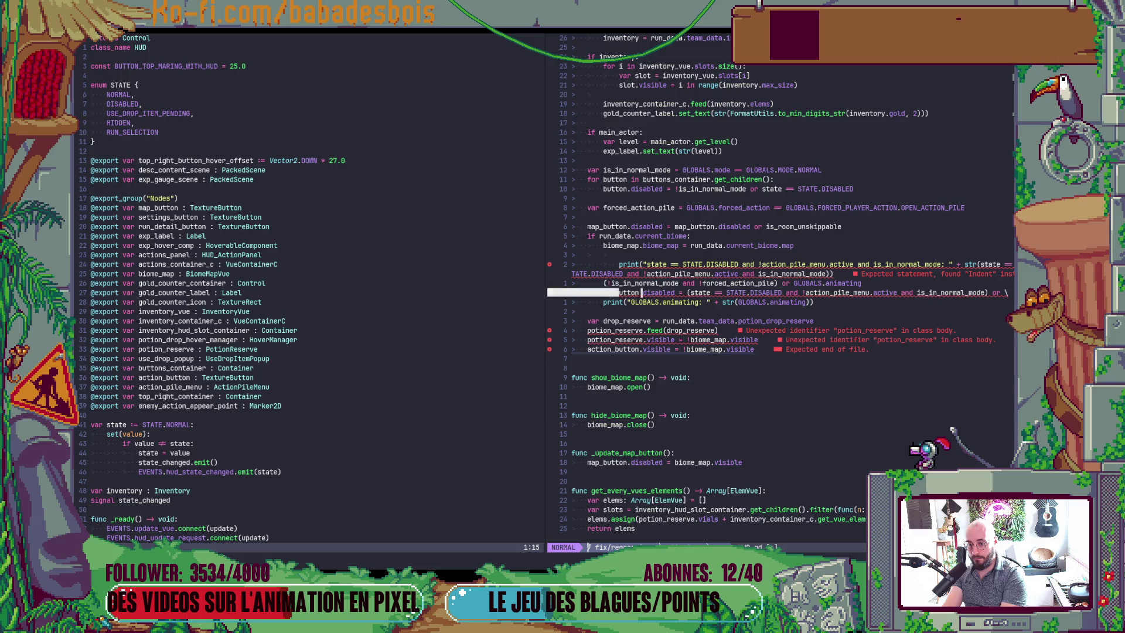
pyautogui.press('d')
pyautogui.press('d')
pyautogui.press('k')
pyautogui.press('k')
pyautogui.press('P')
pyautogui.press('j')
pyautogui.press('d')
pyautogui.press('d')
pyautogui.press('p')
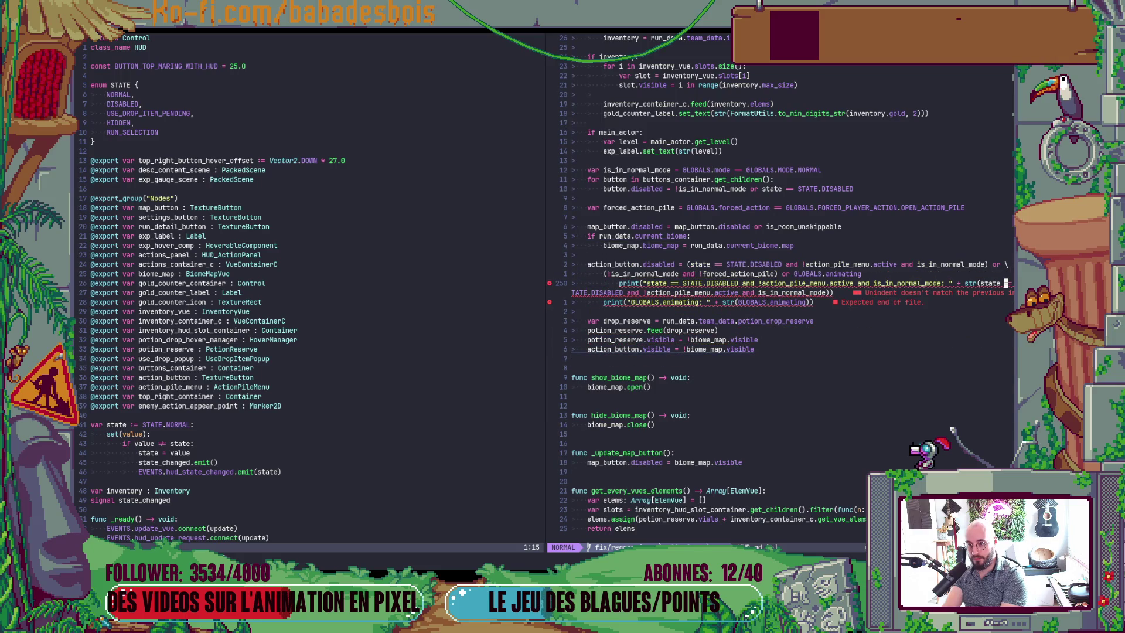
pyautogui.press('d')
pyautogui.press('d')
pyautogui.press('p')
# Shift both print lines down one line, then move them back up
pyautogui.press('V')
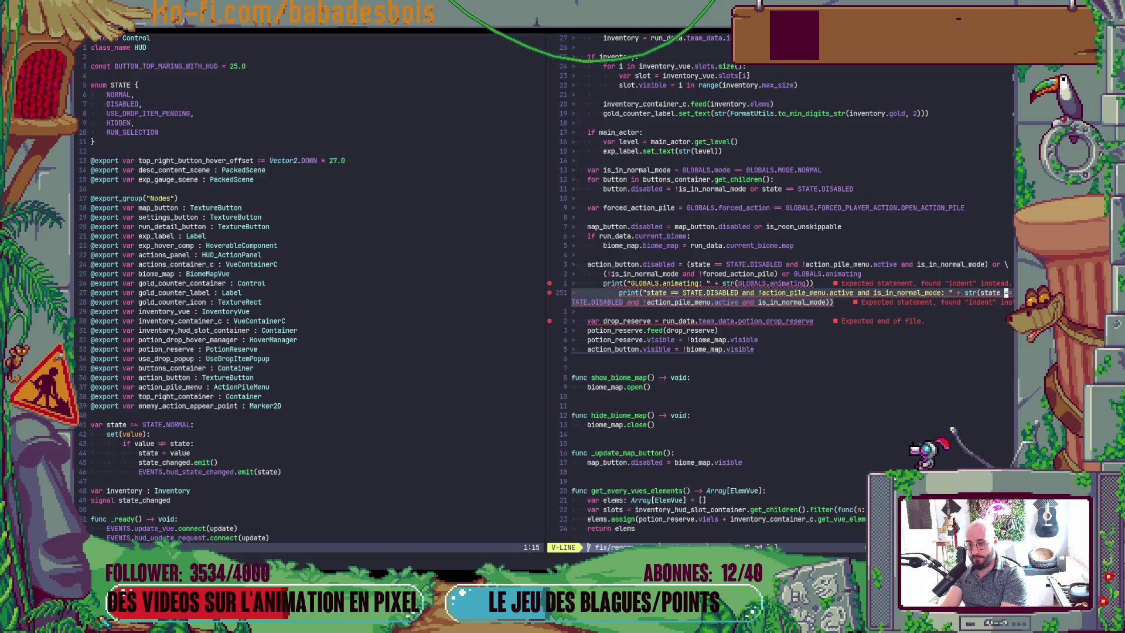
pyautogui.press('Escape')
pyautogui.press('k')
pyautogui.press('V')
pyautogui.press('j')
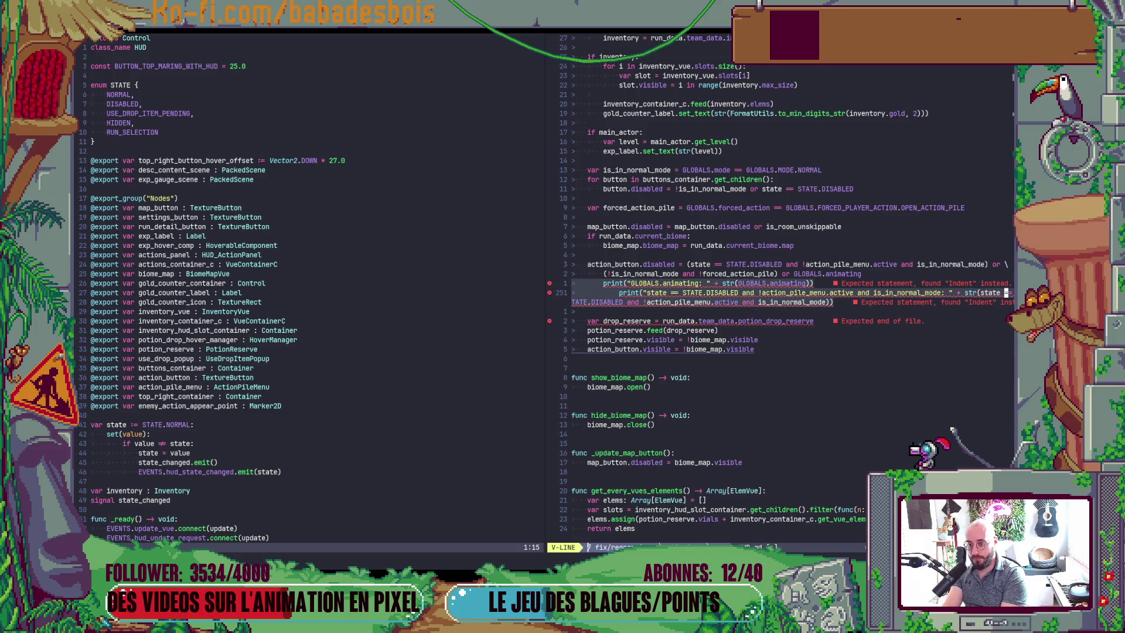
pyautogui.press('J')
pyautogui.press('K')
pyautogui.press('k')
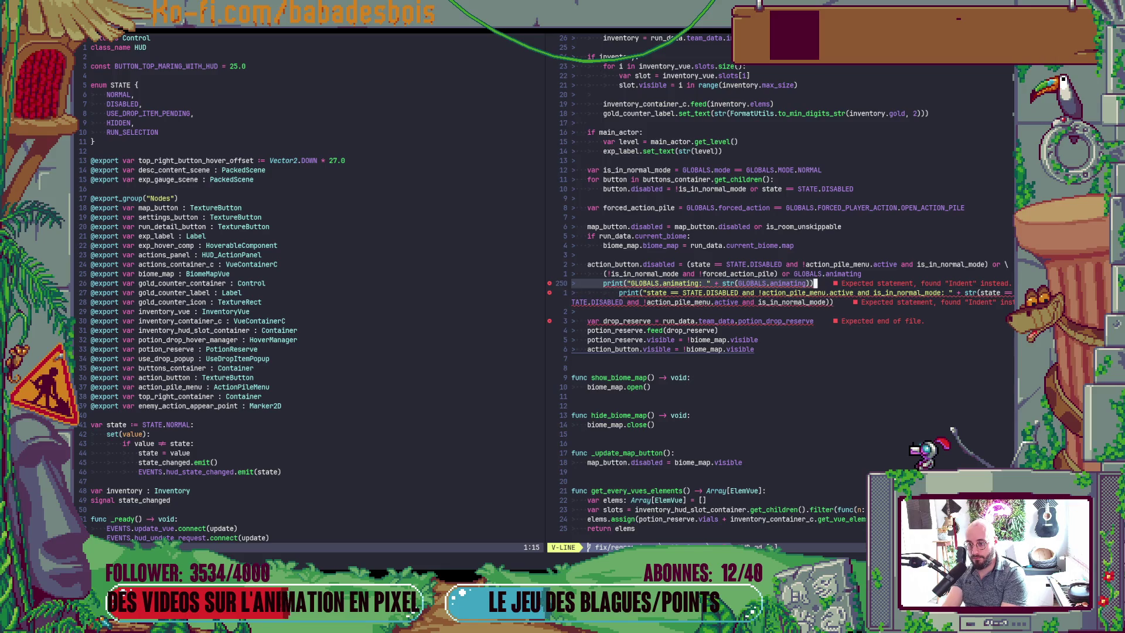
# Dedent both print lines with < to the block level
pyautogui.press('^')
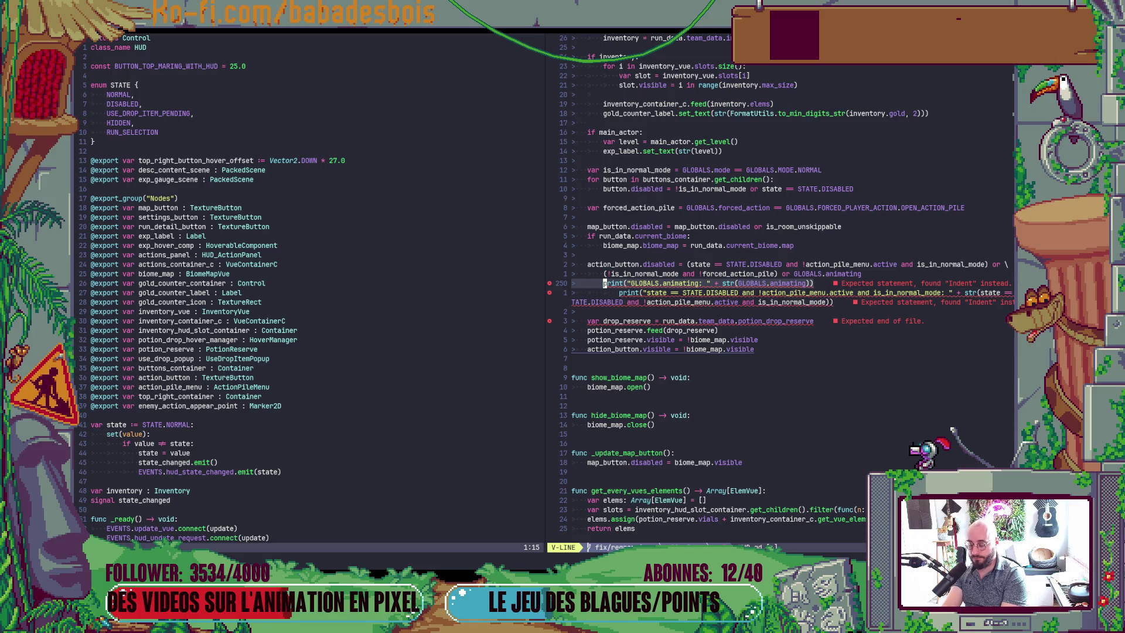
pyautogui.press('Escape')
pyautogui.press('V')
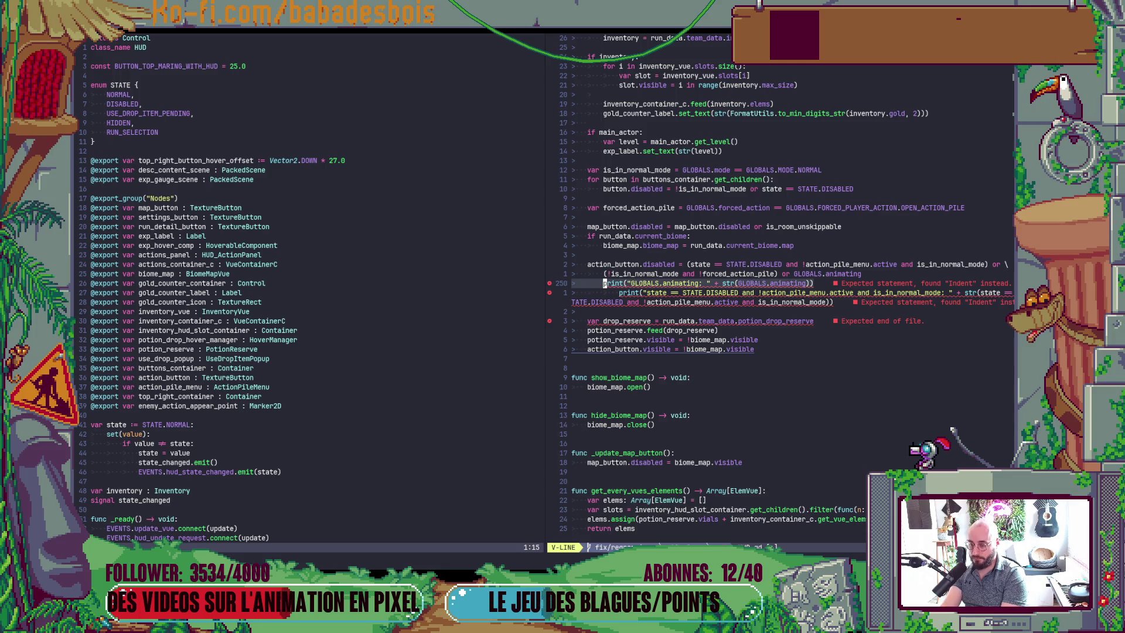
pyautogui.press('<')
pyautogui.press('j')
pyautogui.press('V')
pyautogui.press('<')
pyautogui.press('<')
pyautogui.press('Escape')
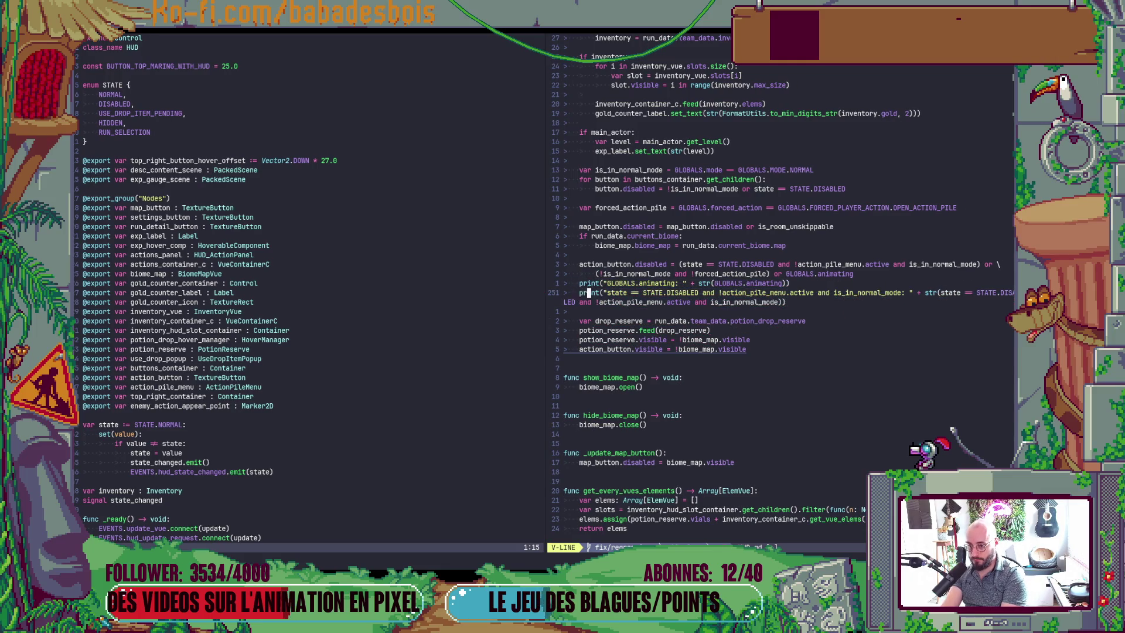
pyautogui.press('k')
pyautogui.press('k')
# Add and dedent a print for the !is_in_normal_mode and !forced_action_pile condition
pyautogui.press('w')
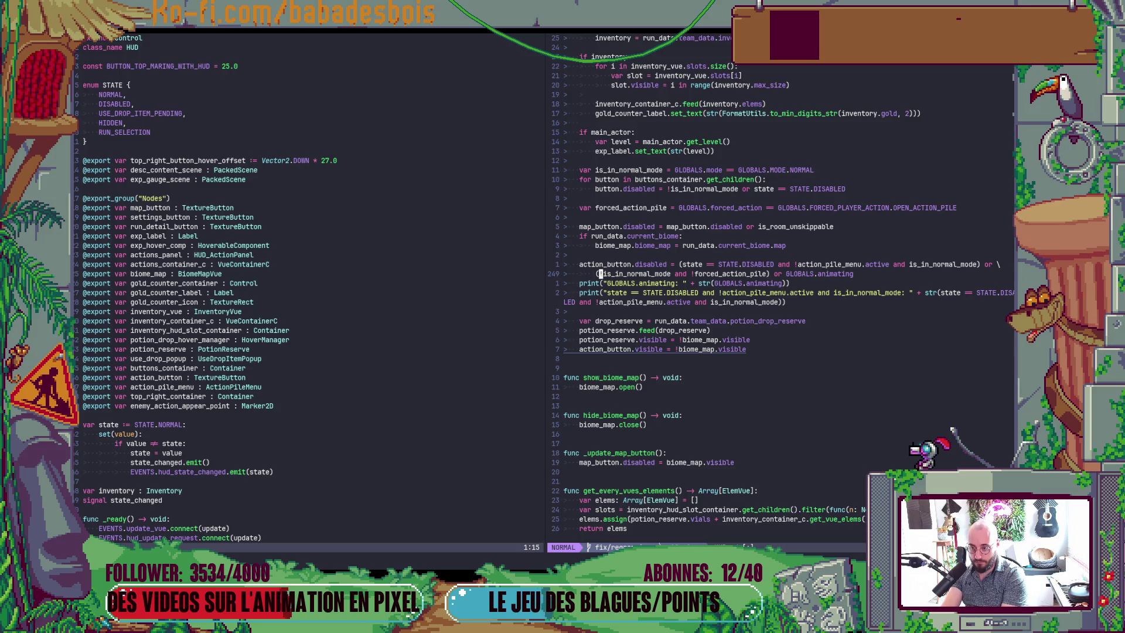
pyautogui.press('v')
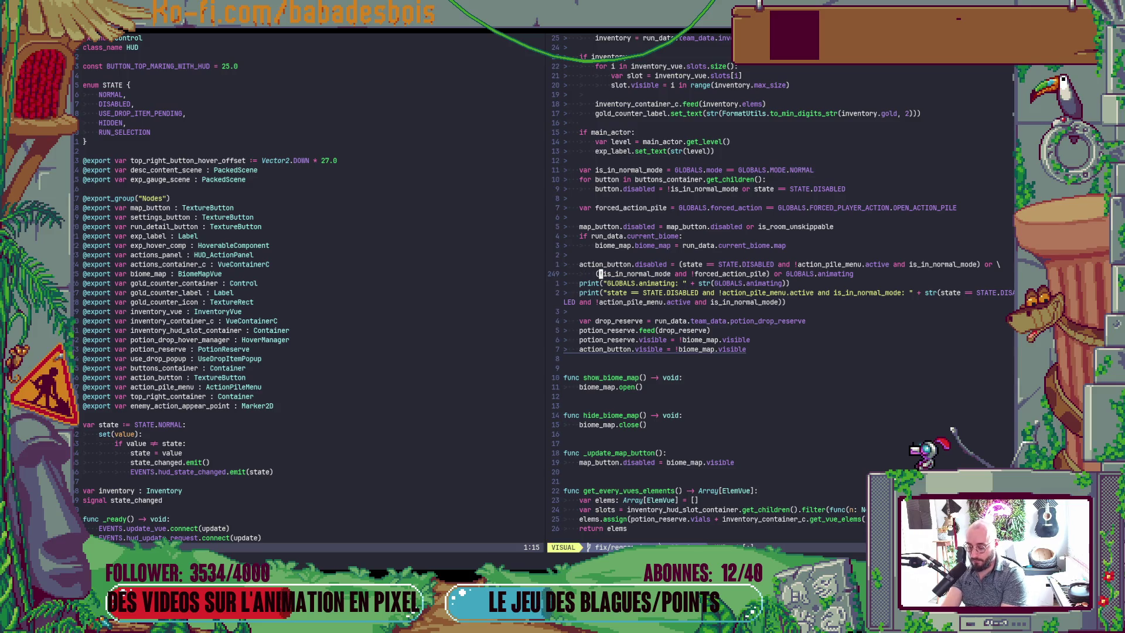
pyautogui.press('t')
pyautogui.press(')')
pyautogui.press('g')
pyautogui.press('?')
pyautogui.press('v')
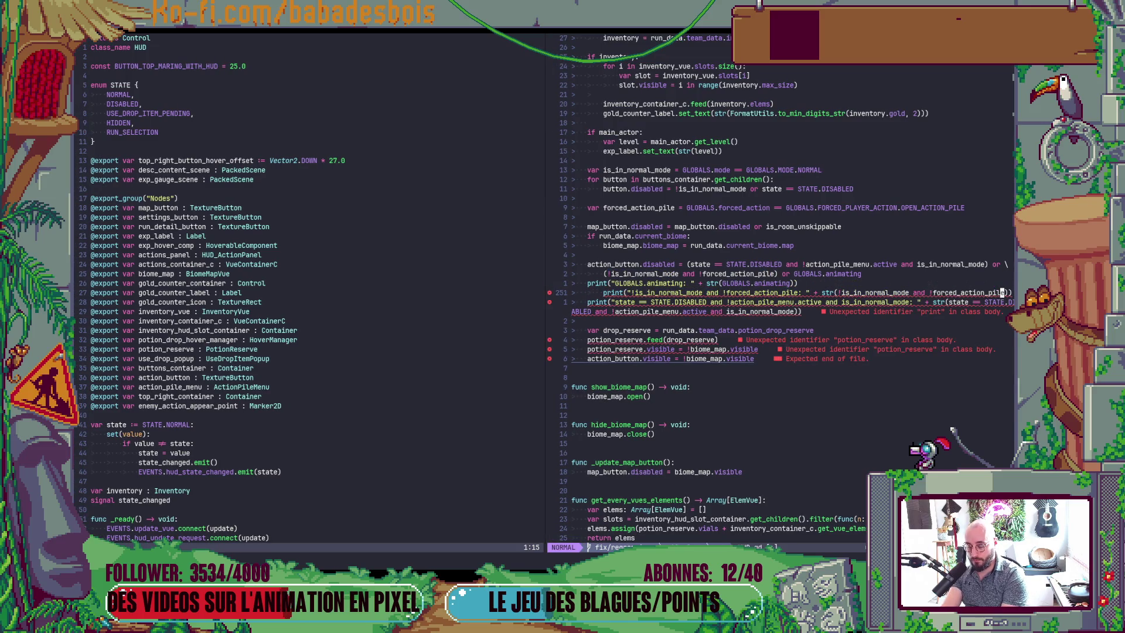
pyautogui.hotkey('shift', 'v')
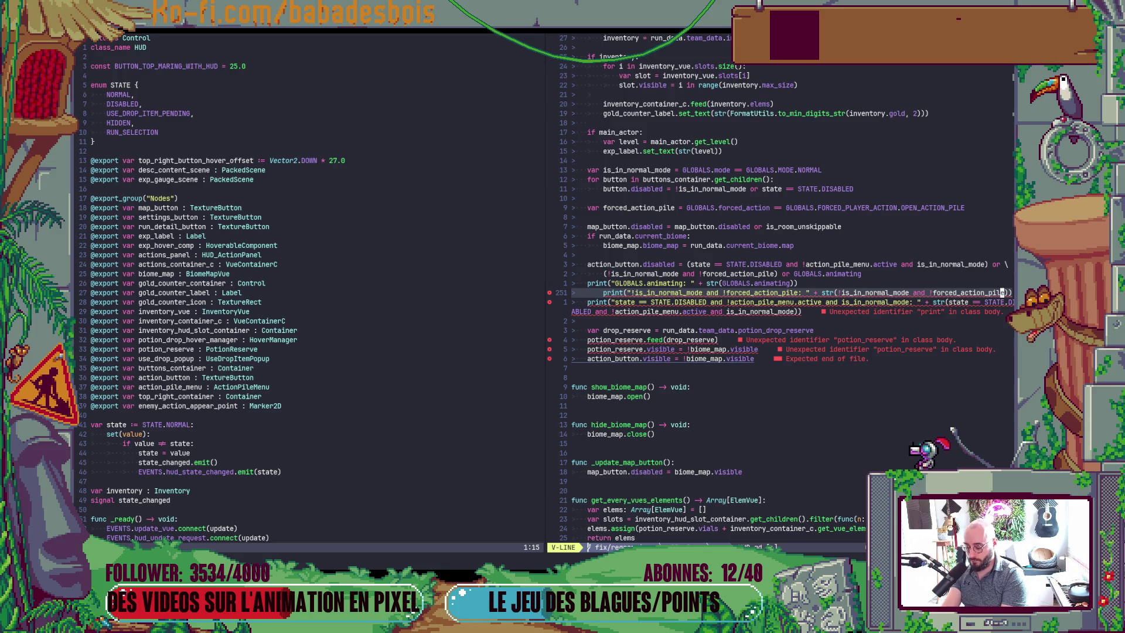
pyautogui.press('less')
# Save HUD.gd with :w and switch to the running game
pyautogui.press(':')
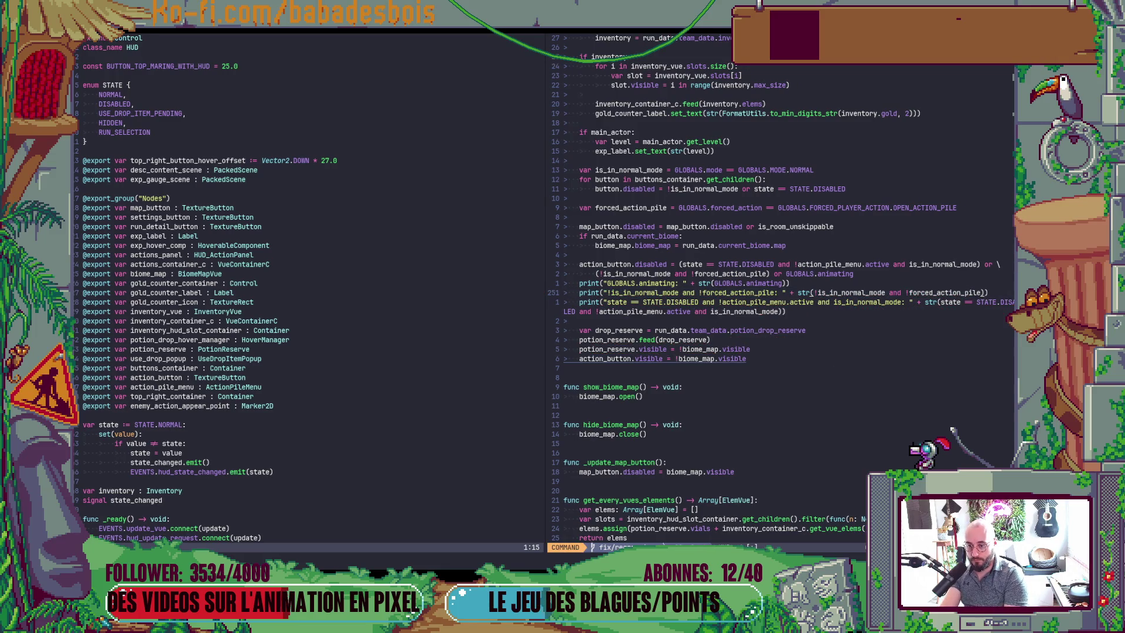
pyautogui.write('w')
pyautogui.press('Return')
pyautogui.hotkey('alt', 'Tab')
pyautogui.hotkey('alt', 'Tab')
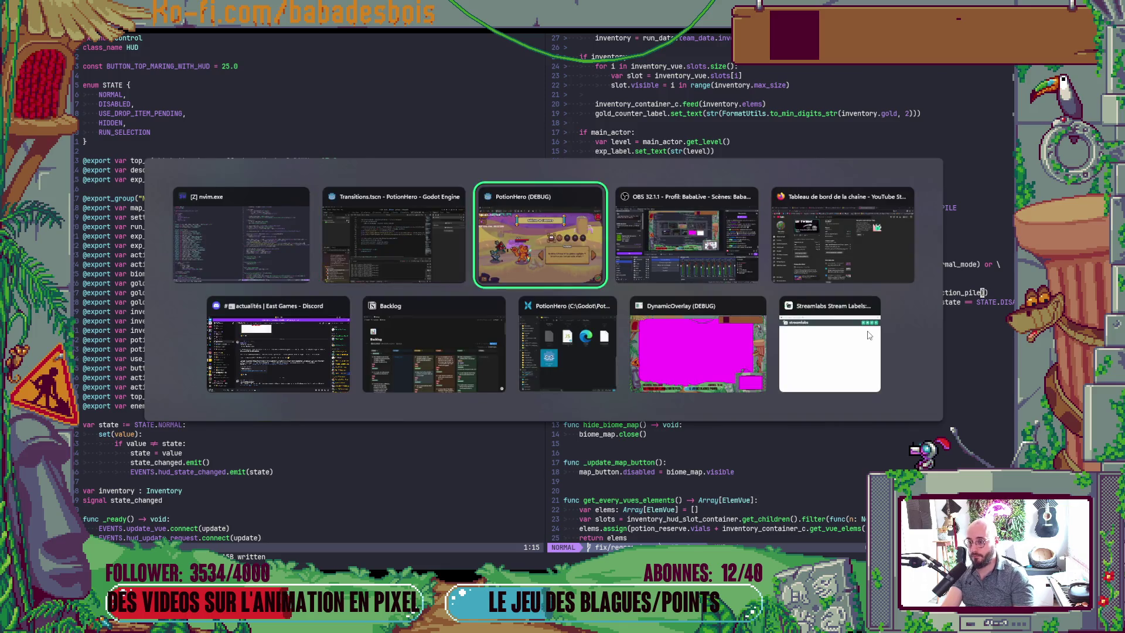
# Open the action pile in the running game to trigger the debug prints
pyautogui.hotkey('alt', 'Tab')
pyautogui.hotkey('alt', 'Tab')
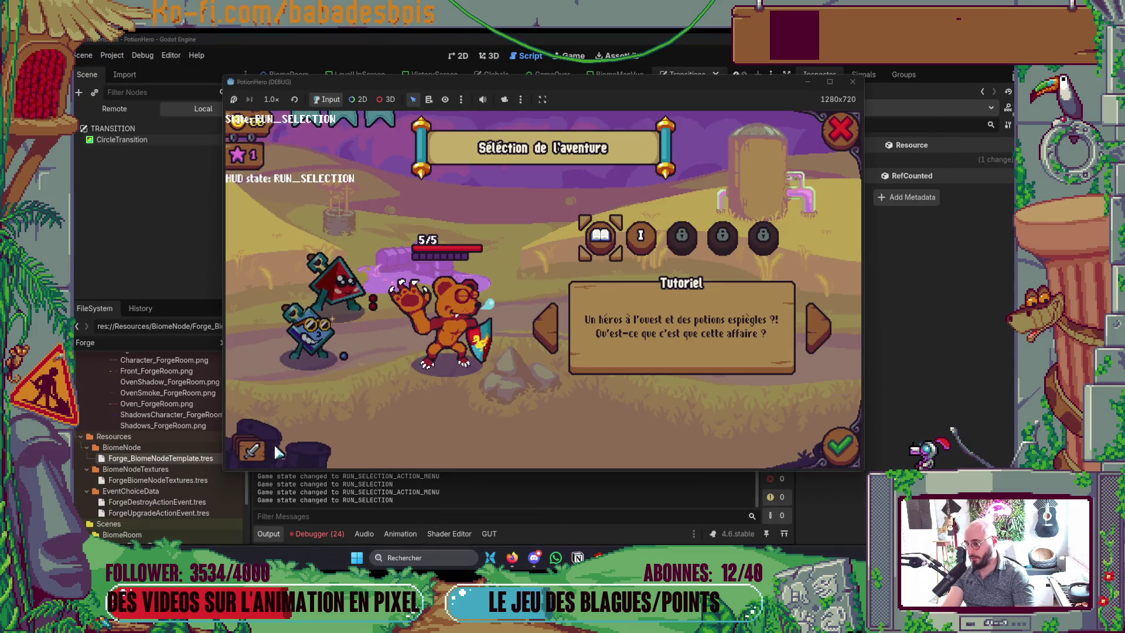
pyautogui.click(275, 451)
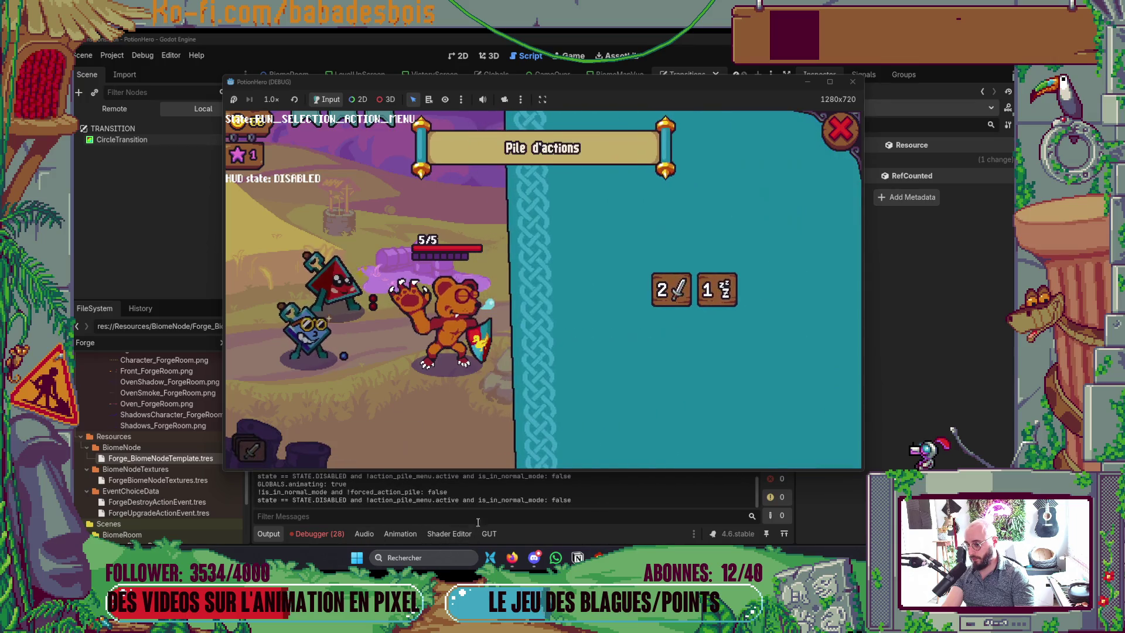
pyautogui.click(470, 497)
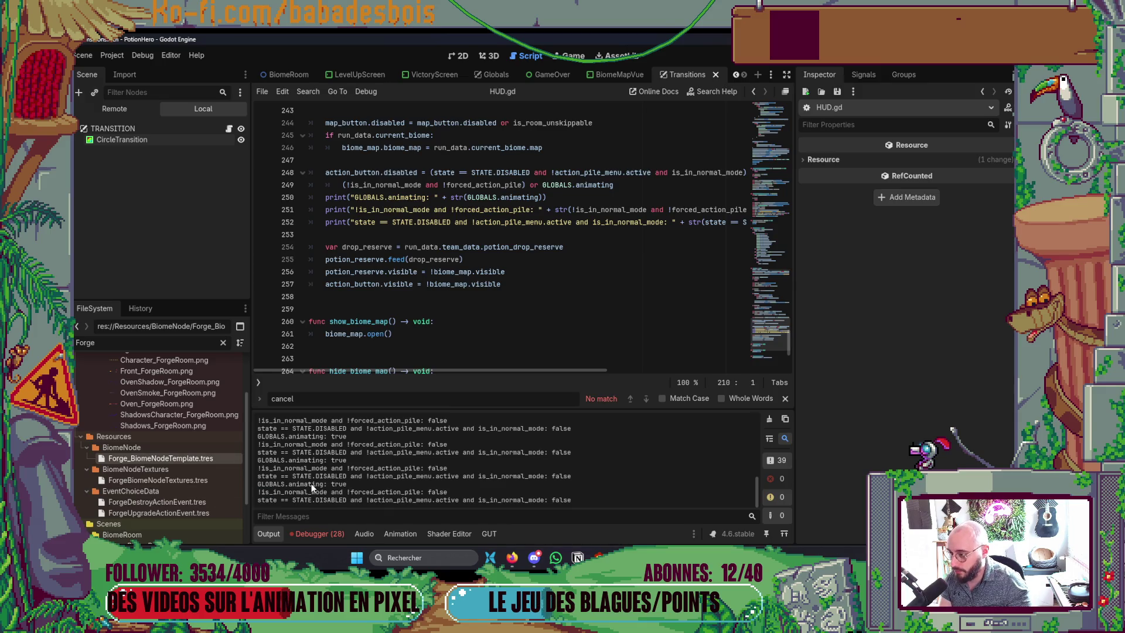
# Inspect the live GLOBALS node in the Remote scene tree, filtering properties by 'an'
pyautogui.click(131, 107)
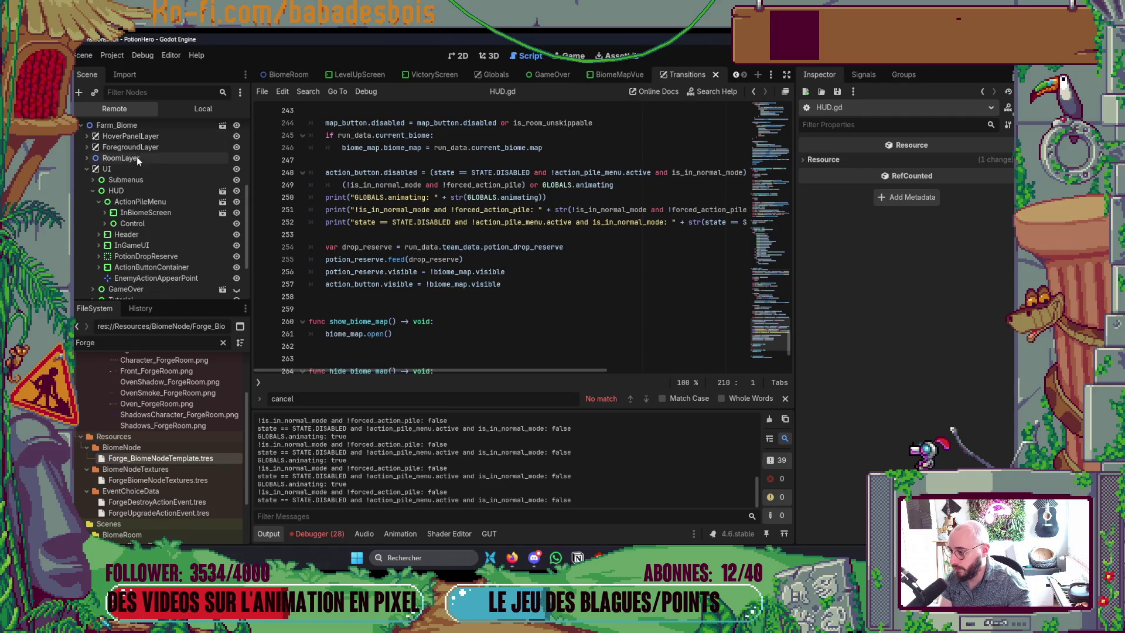
pyautogui.scroll(5, 139, 162)
pyautogui.click(132, 149)
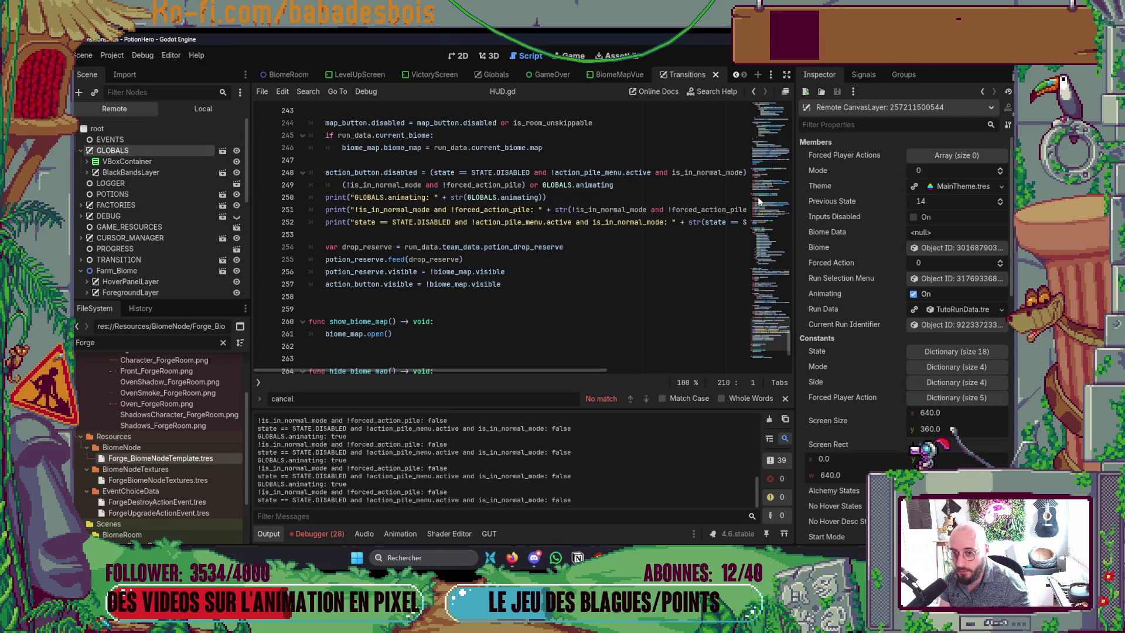
pyautogui.scroll(-6, 871, 252)
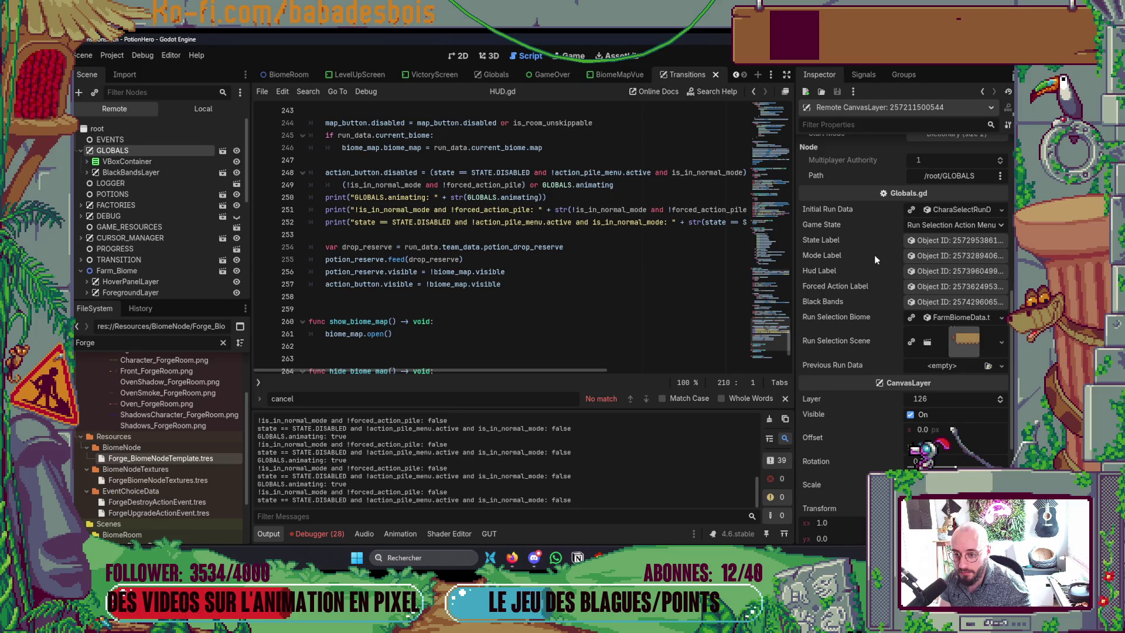
pyautogui.scroll(-3, 874, 255)
pyautogui.scroll(10, 873, 251)
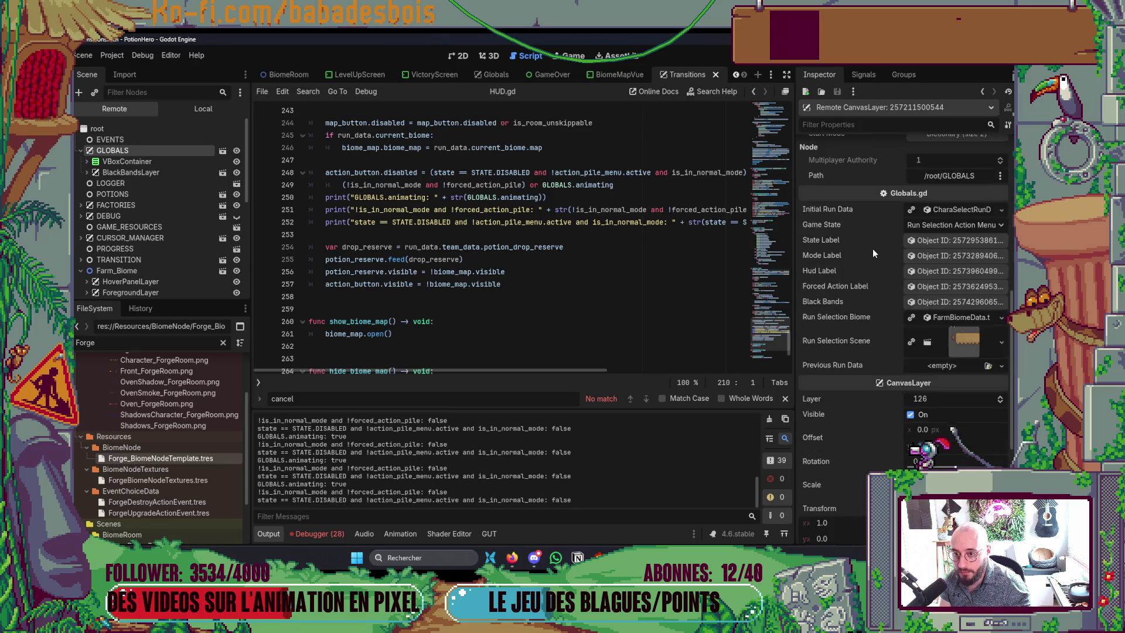
pyautogui.click(857, 120)
pyautogui.write('an')
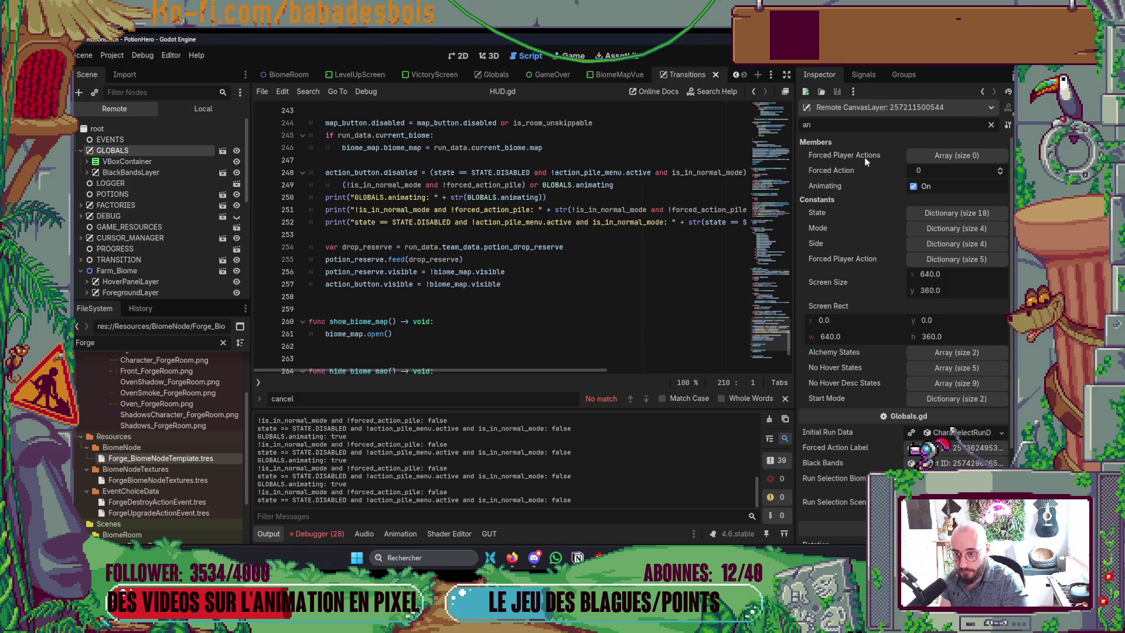
pyautogui.press('BackSpace')
pyautogui.press('BackSpace')
# Return to Neovim at the HUD.gd variable declarations
pyautogui.hotkey('alt', 'Tab')
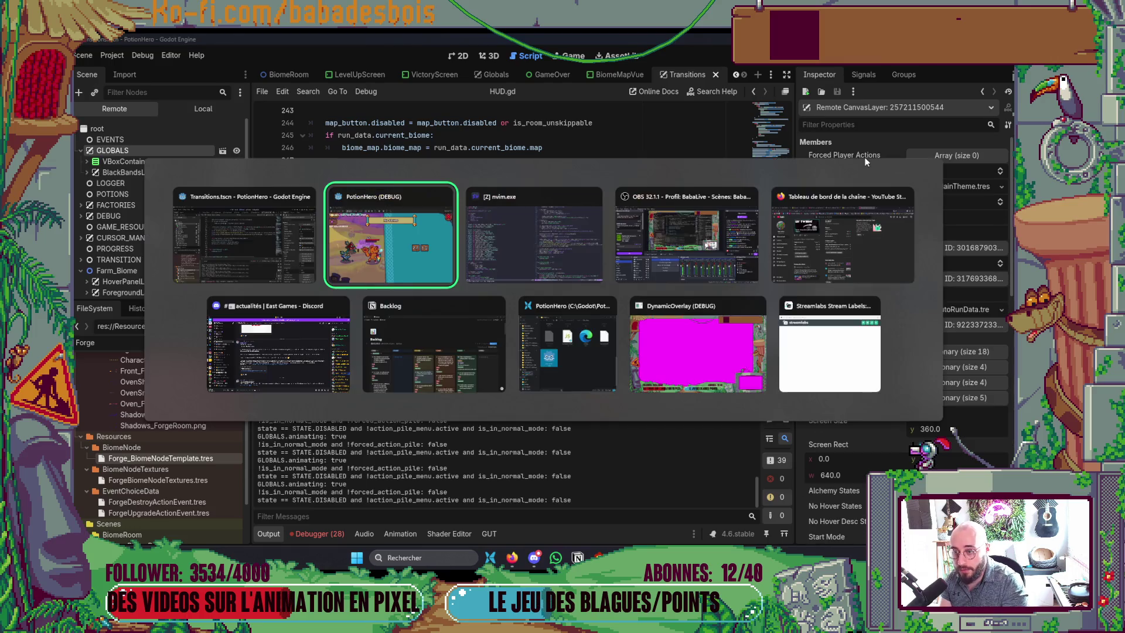
pyautogui.press('Tab')
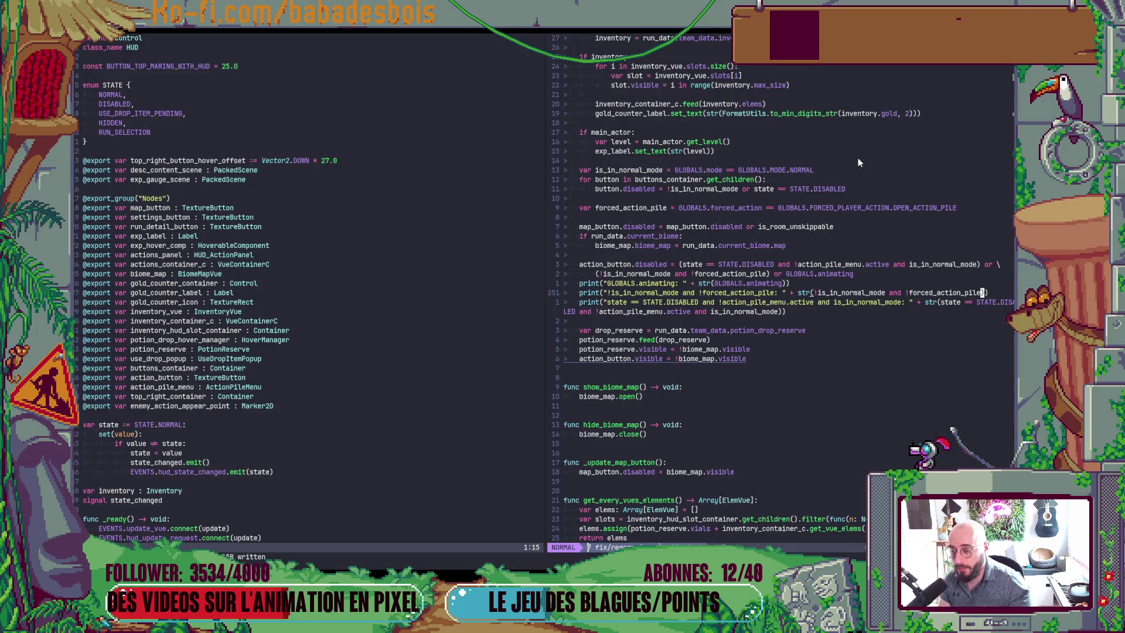
pyautogui.click(360, 298)
pyautogui.press('0')
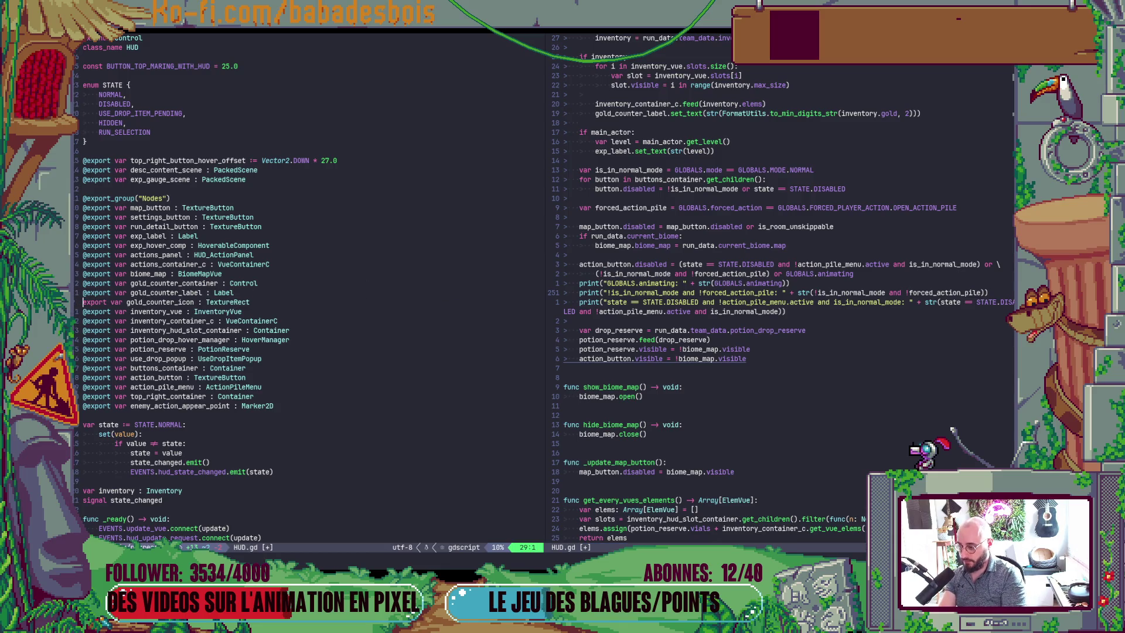